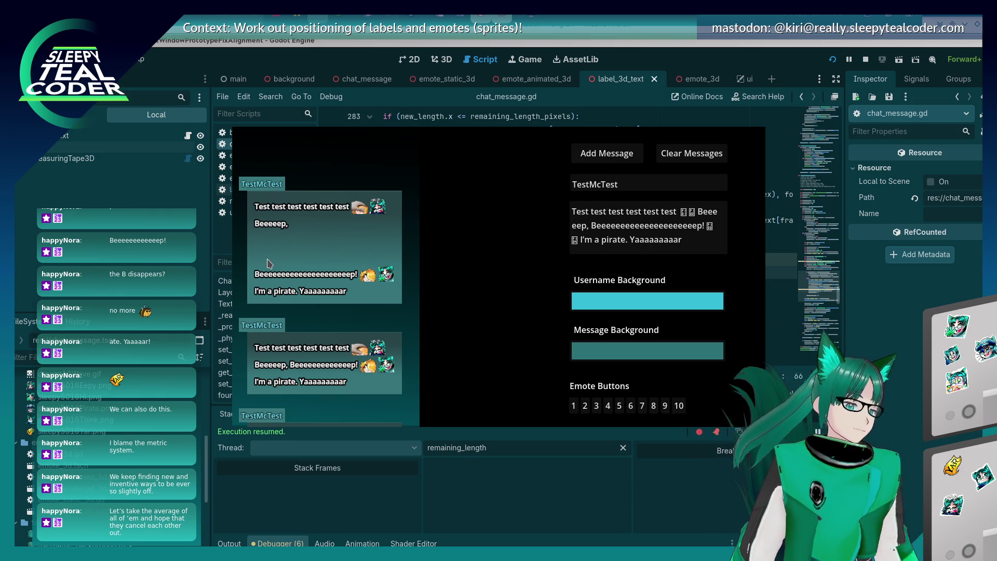
# - Stop the running chat-message test scene with F8 to get back to chat_message.gd
pyautogui.press('F8')
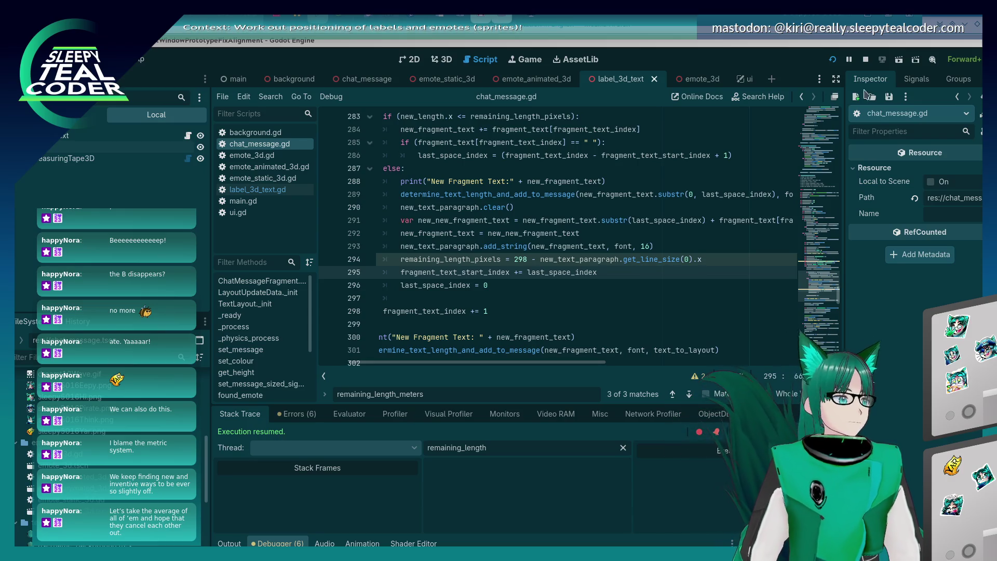
pyautogui.scroll(-4, 523, 259)
pyautogui.scroll(-5, 523, 260)
pyautogui.scroll(10, 523, 260)
pyautogui.click(523, 259)
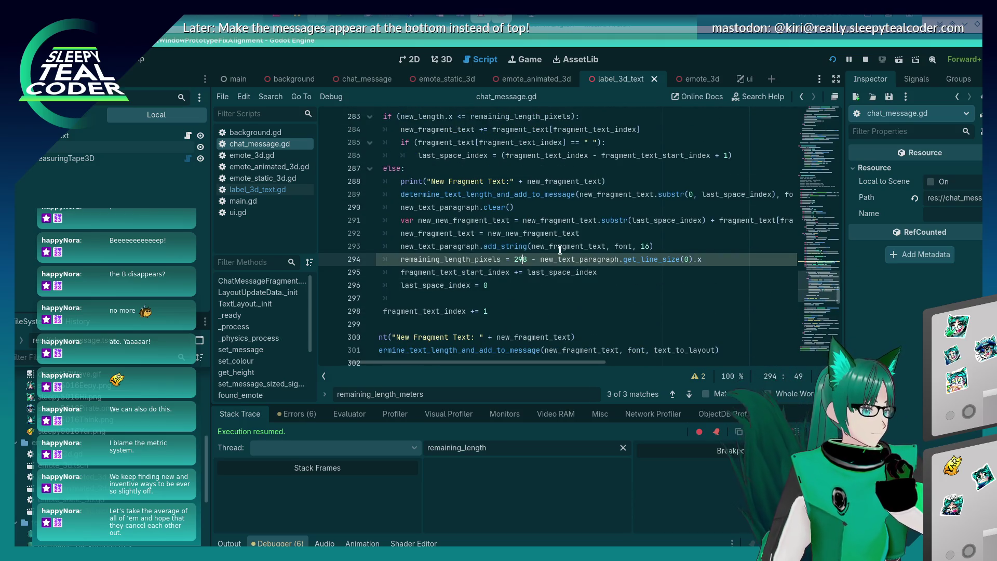
pyautogui.press('Home')
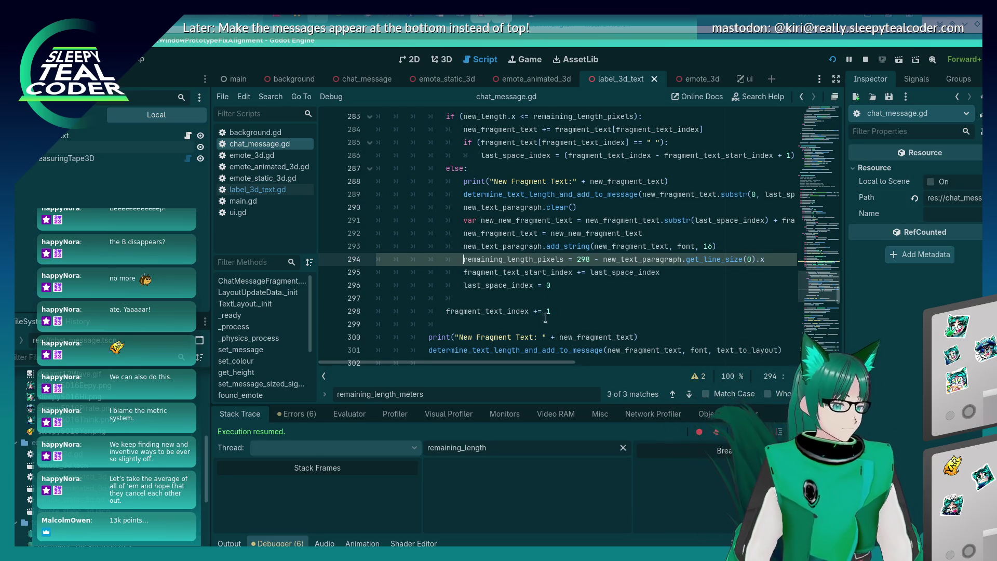
pyautogui.click(540, 289)
pyautogui.scroll(5, 540, 289)
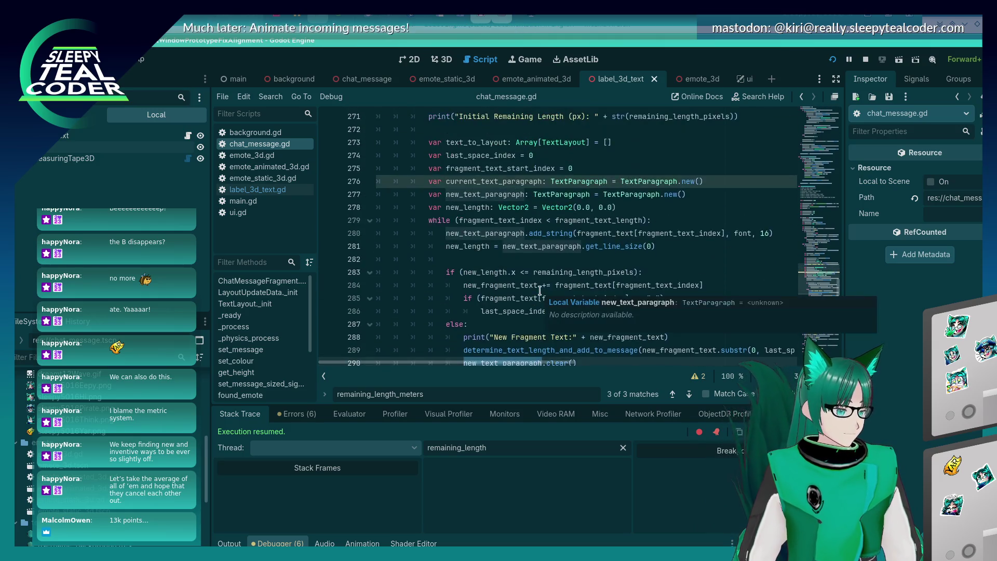
pyautogui.click(556, 235)
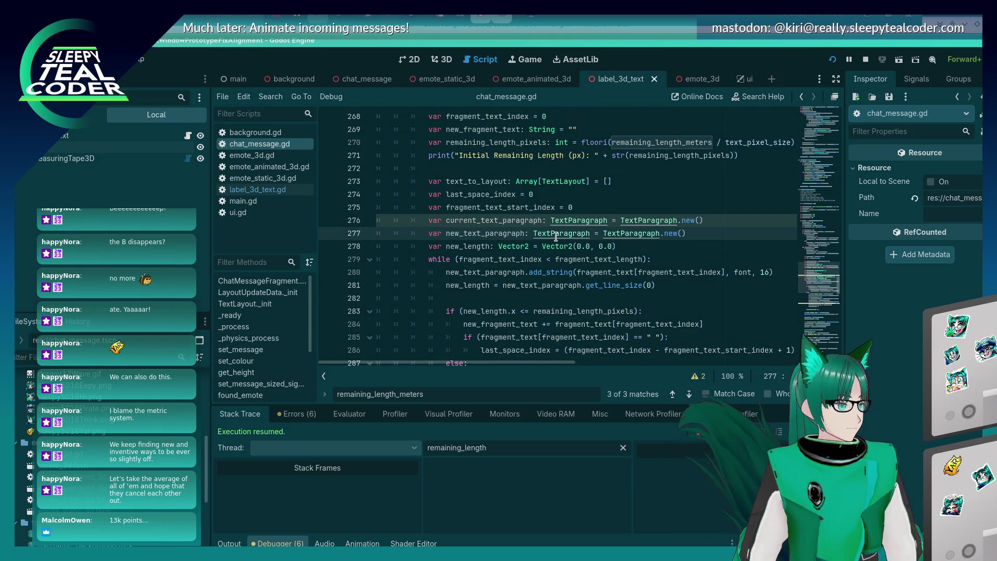
pyautogui.scroll(-6, 557, 235)
pyautogui.moveTo(569, 227)
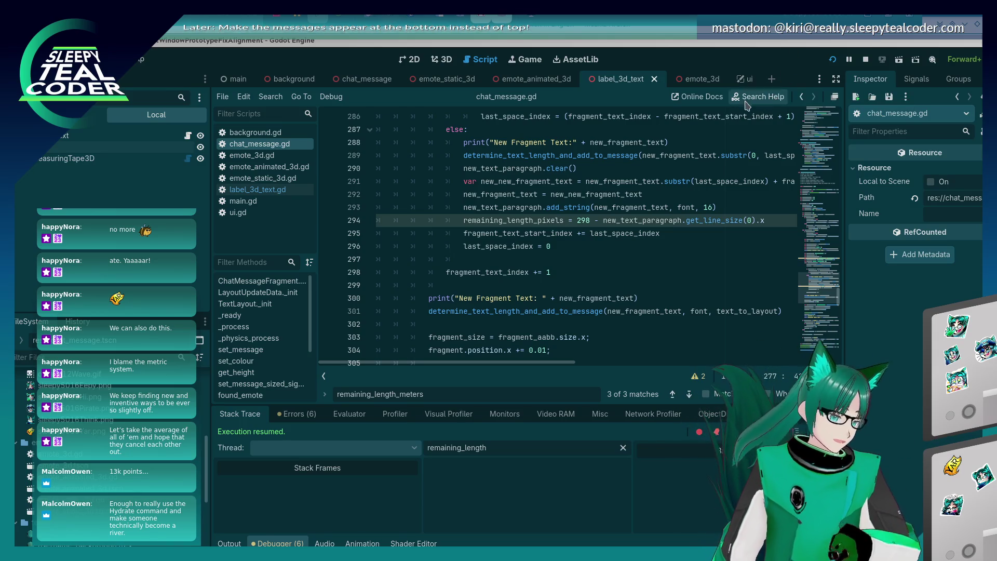
pyautogui.click(640, 242)
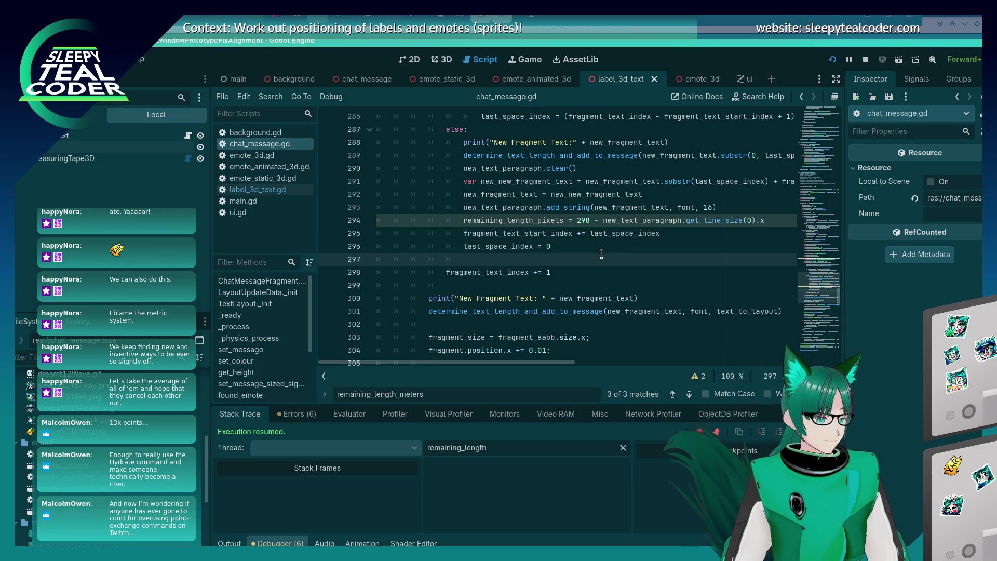
pyautogui.click(574, 248)
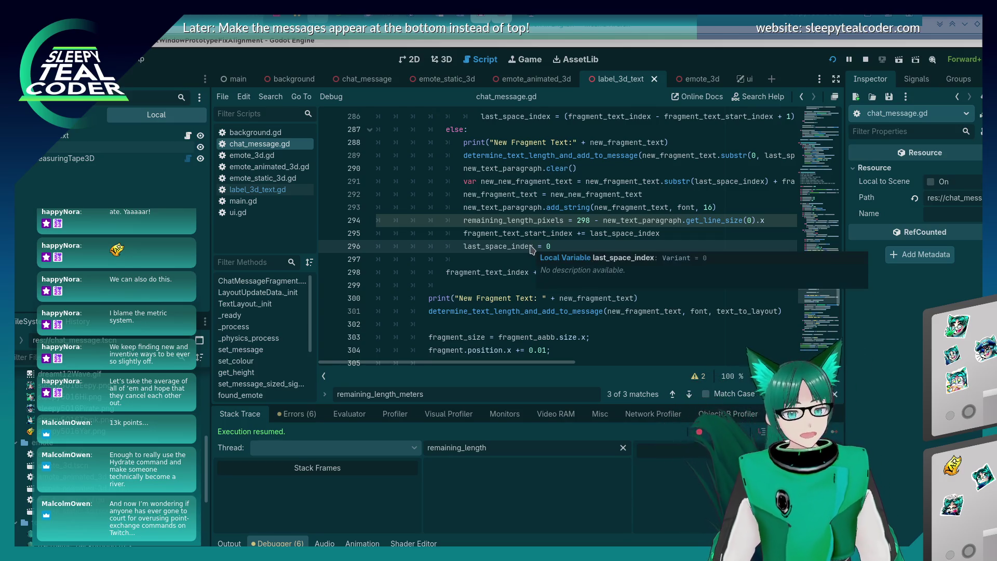
pyautogui.moveTo(519, 238)
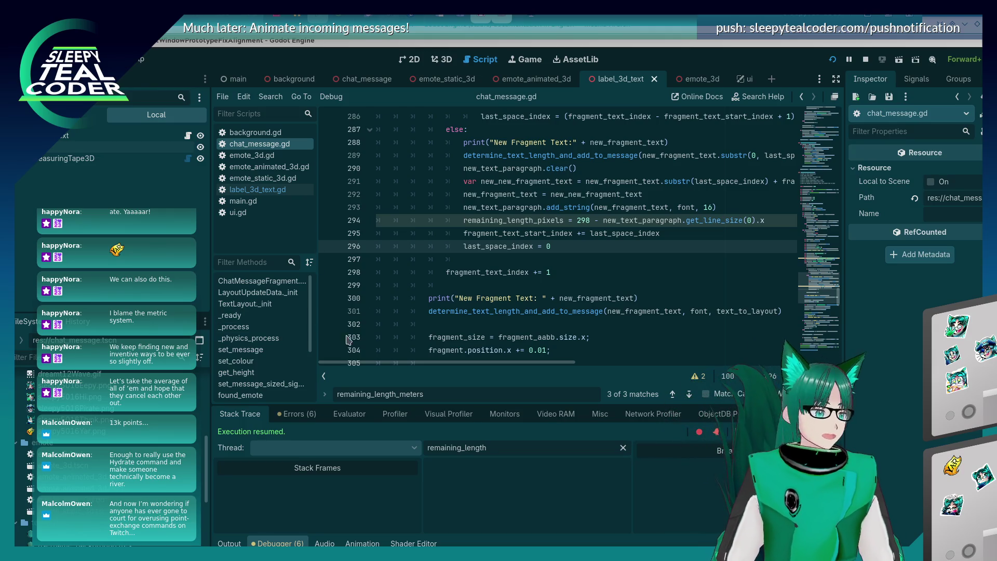
pyautogui.click(552, 235)
pyautogui.scroll(2, 550, 253)
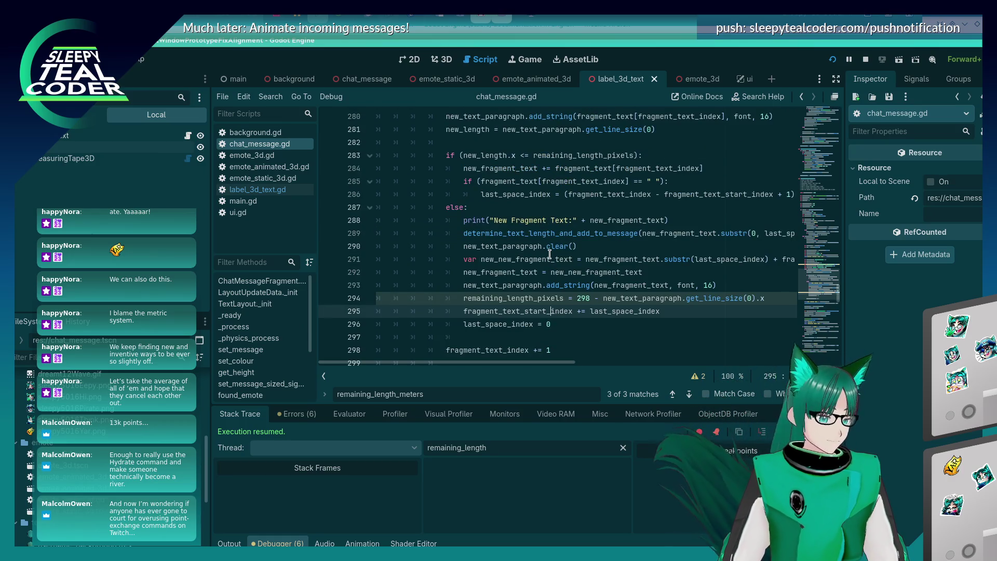
pyautogui.scroll(-2, 550, 254)
pyautogui.scroll(1, 549, 253)
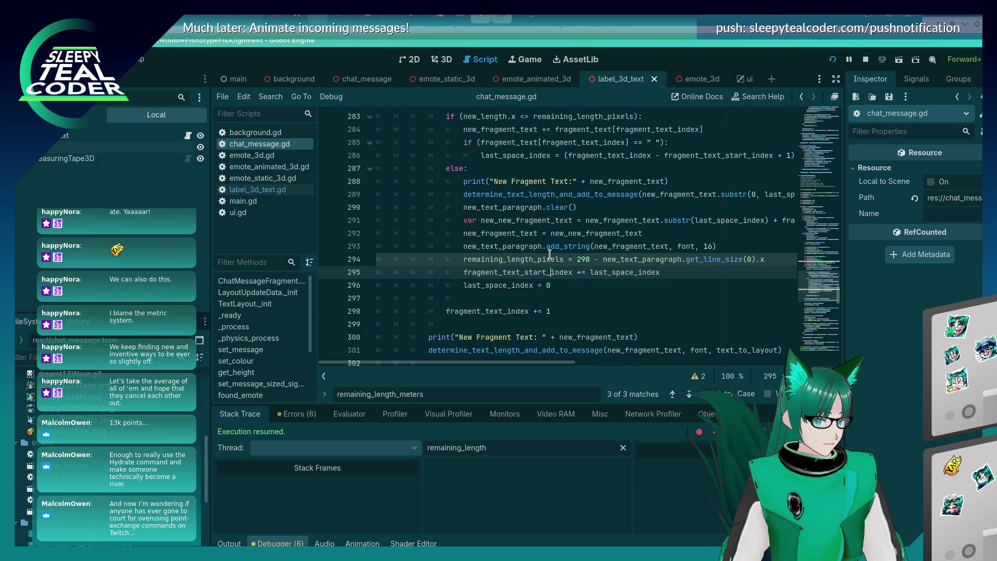
pyautogui.moveTo(555, 248)
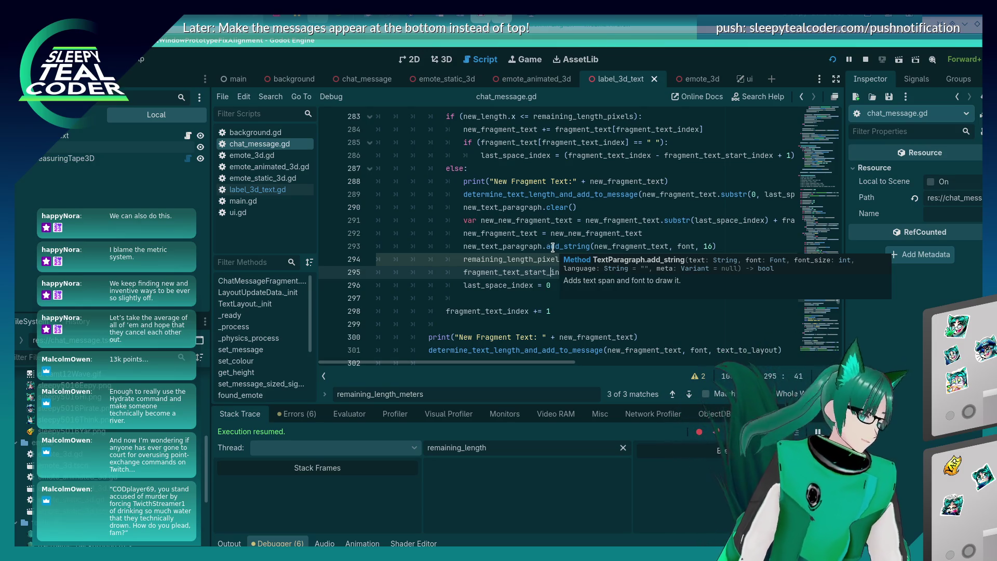
pyautogui.click(552, 245)
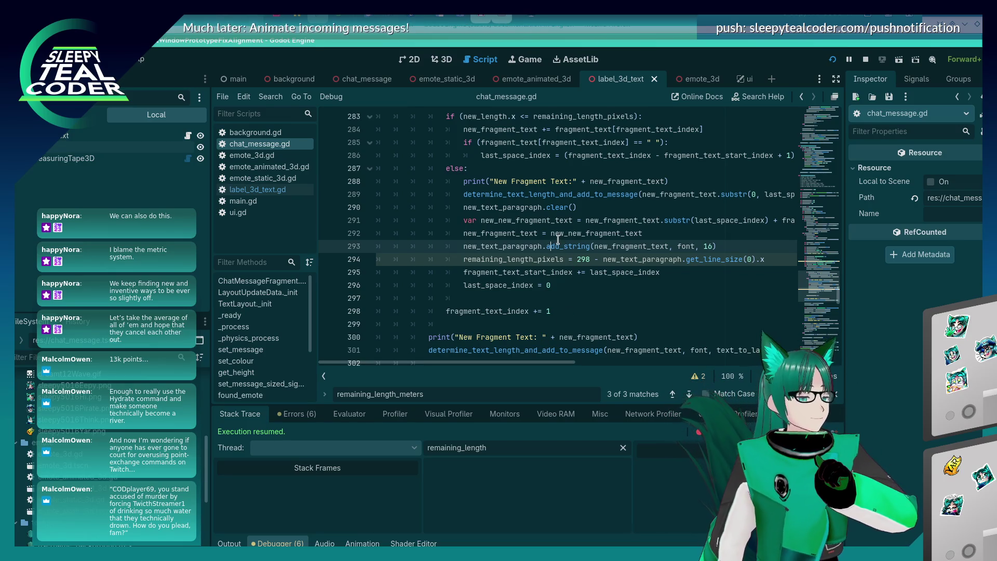
pyautogui.click(521, 285)
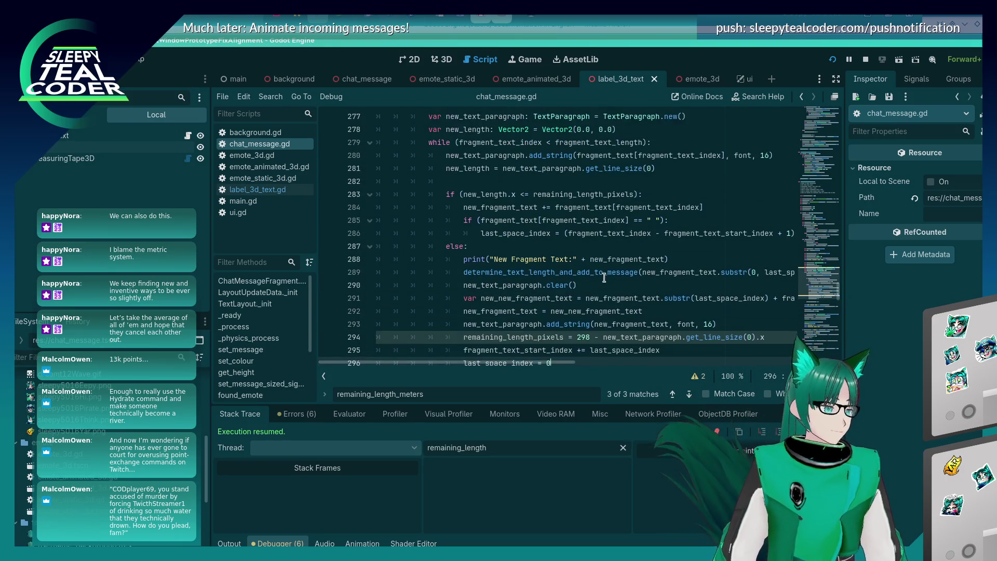
pyautogui.click(557, 234)
pyautogui.click(557, 260)
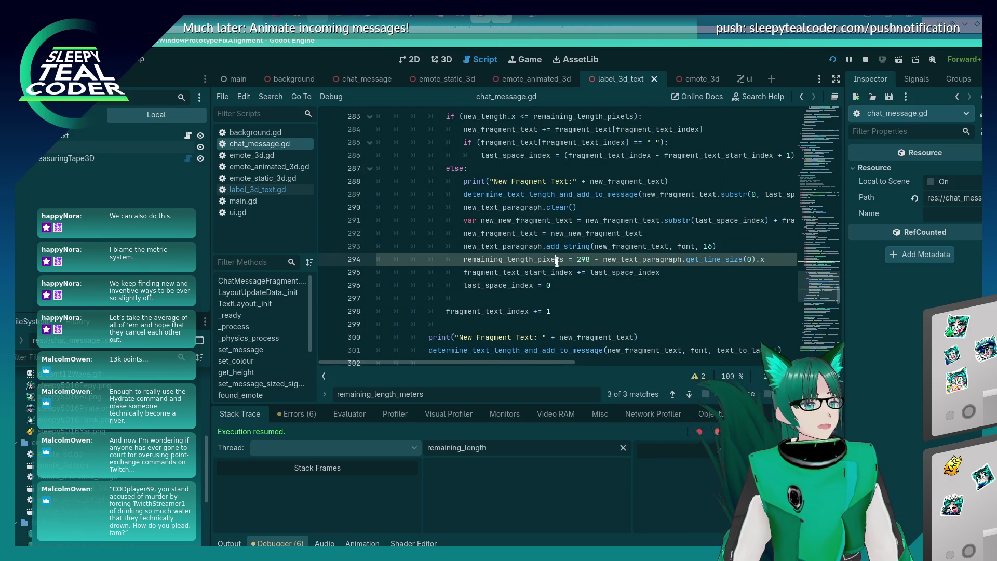
pyautogui.moveTo(557, 262)
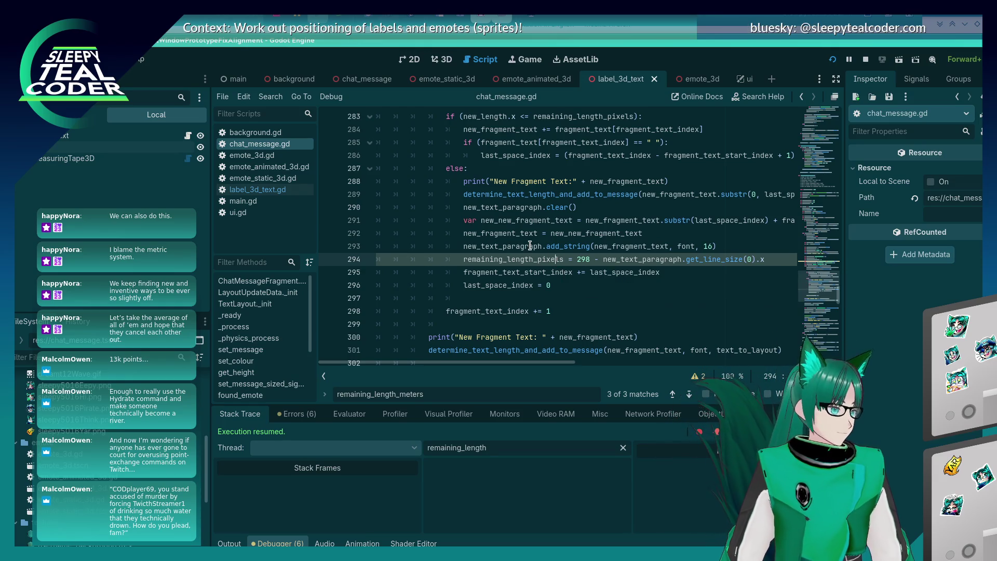
pyautogui.moveTo(530, 245)
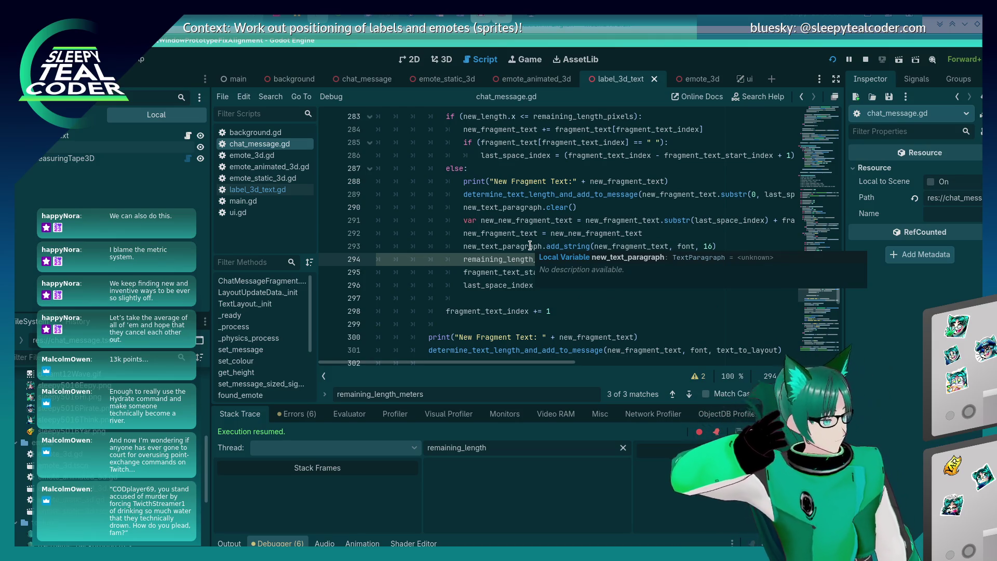
pyautogui.moveTo(499, 269)
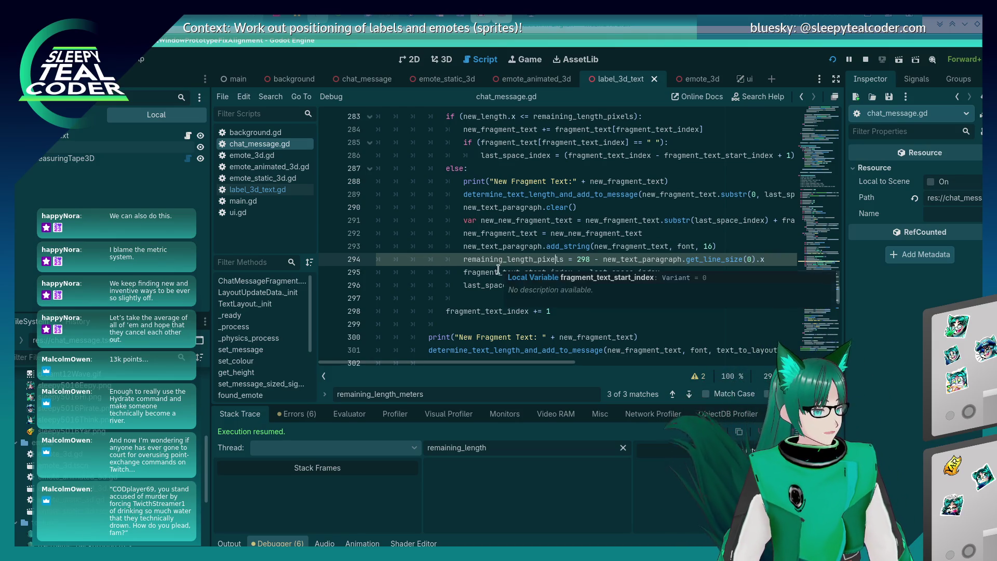
pyautogui.scroll(2, 498, 269)
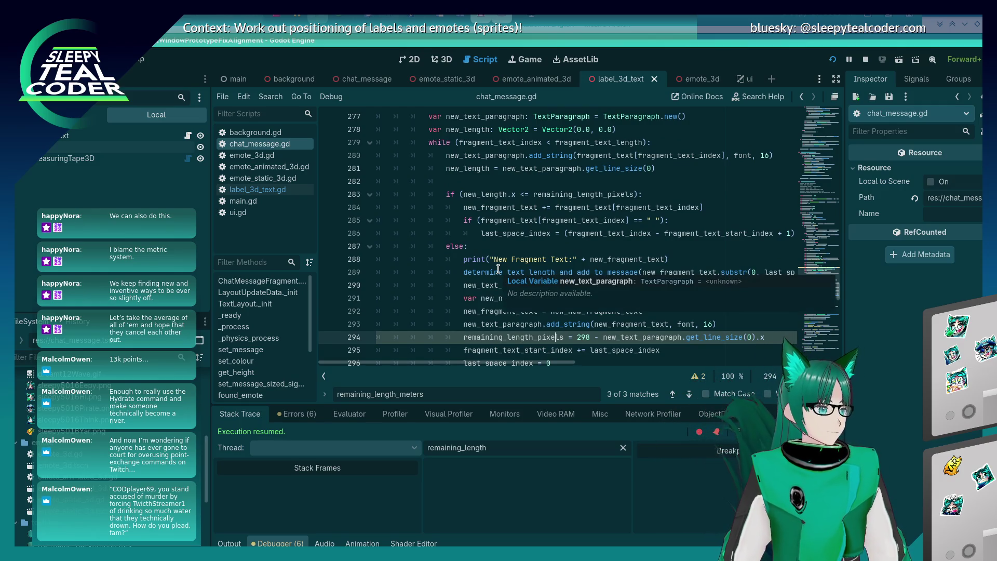
pyautogui.scroll(1, 499, 269)
pyautogui.scroll(-2, 499, 270)
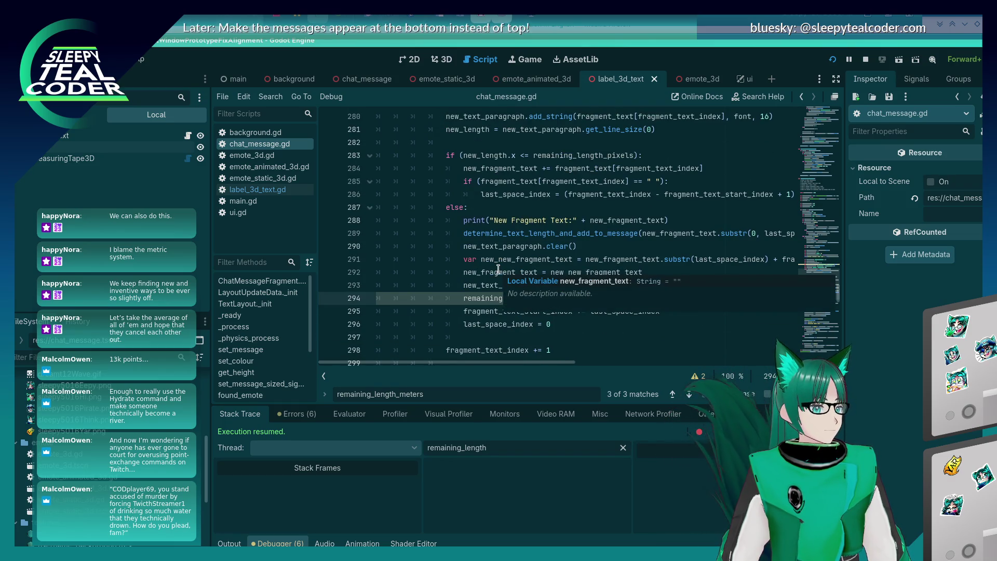
pyautogui.moveTo(463, 291)
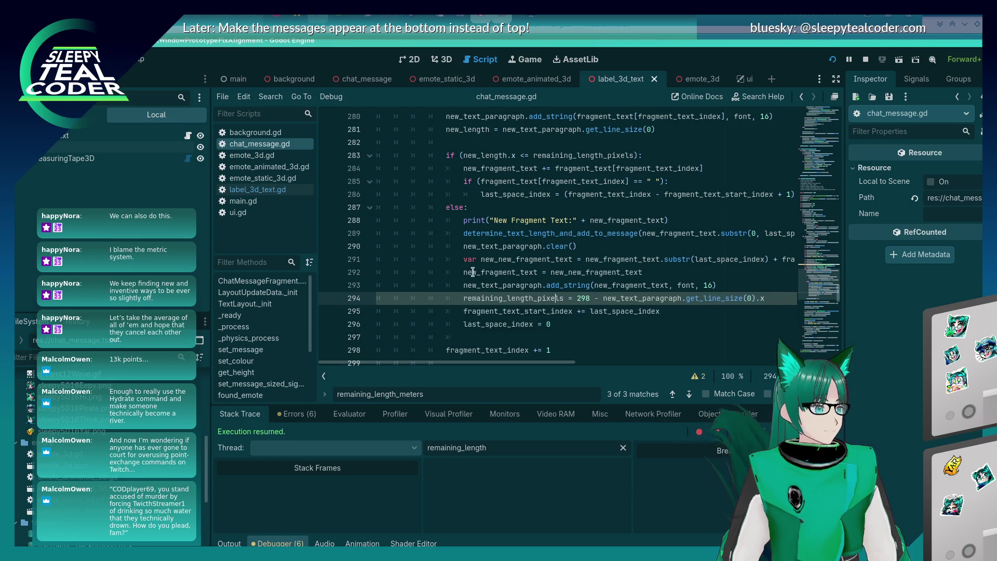
pyautogui.moveTo(483, 238)
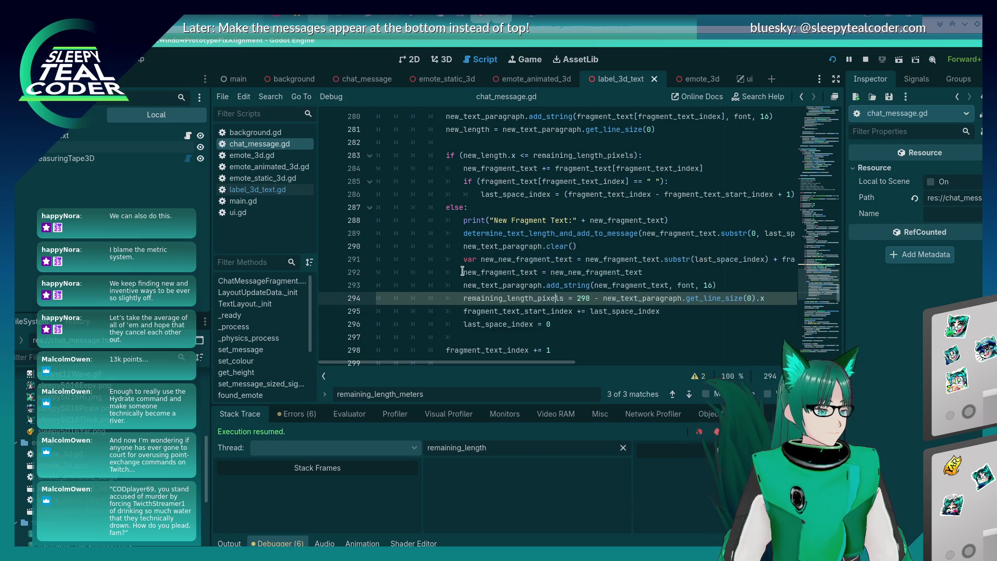
pyautogui.scroll(2, 464, 272)
pyautogui.scroll(-4, 464, 273)
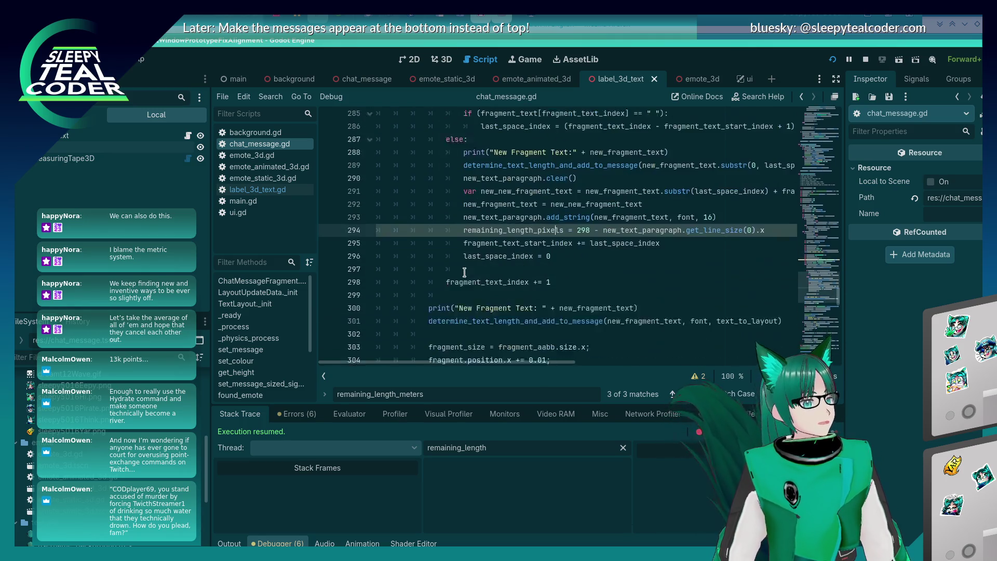
pyautogui.click(504, 245)
pyautogui.scroll(-8, 501, 263)
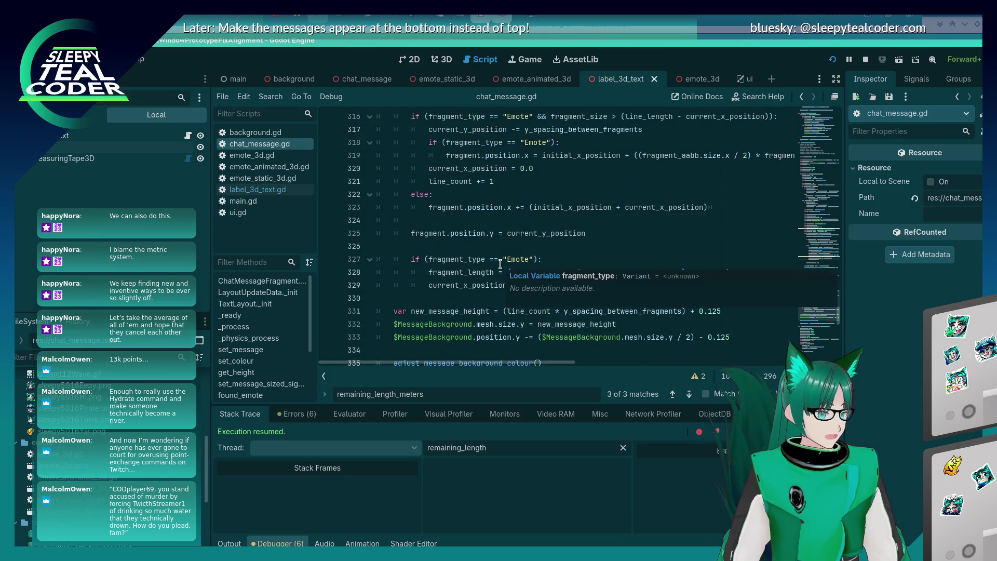
pyautogui.scroll(10, 501, 264)
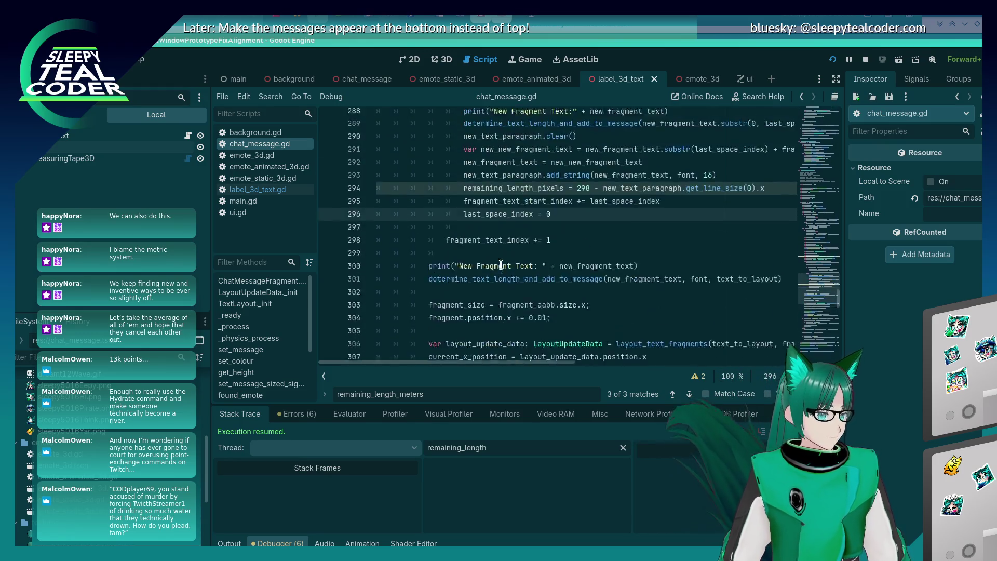
pyautogui.moveTo(531, 239)
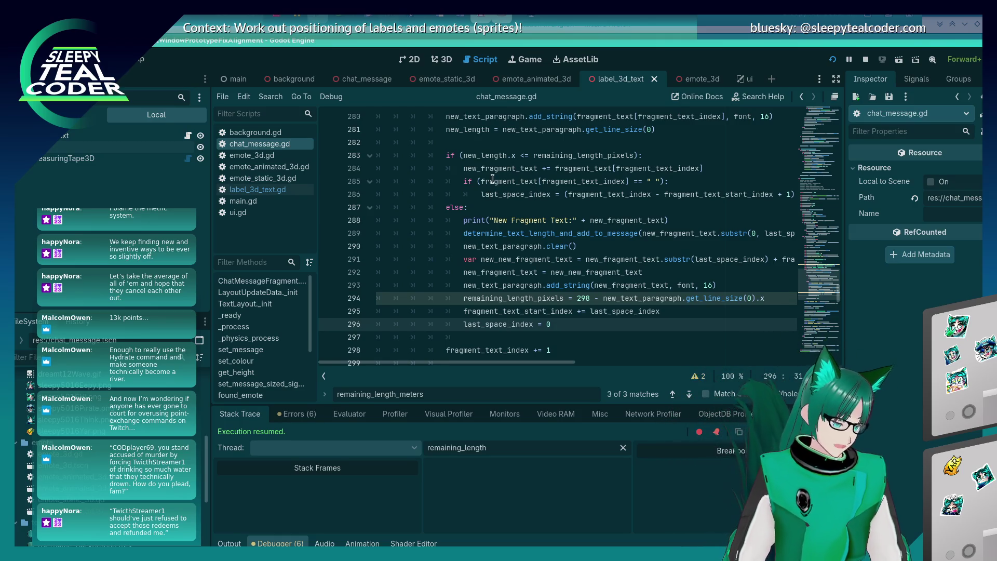
pyautogui.click(530, 286)
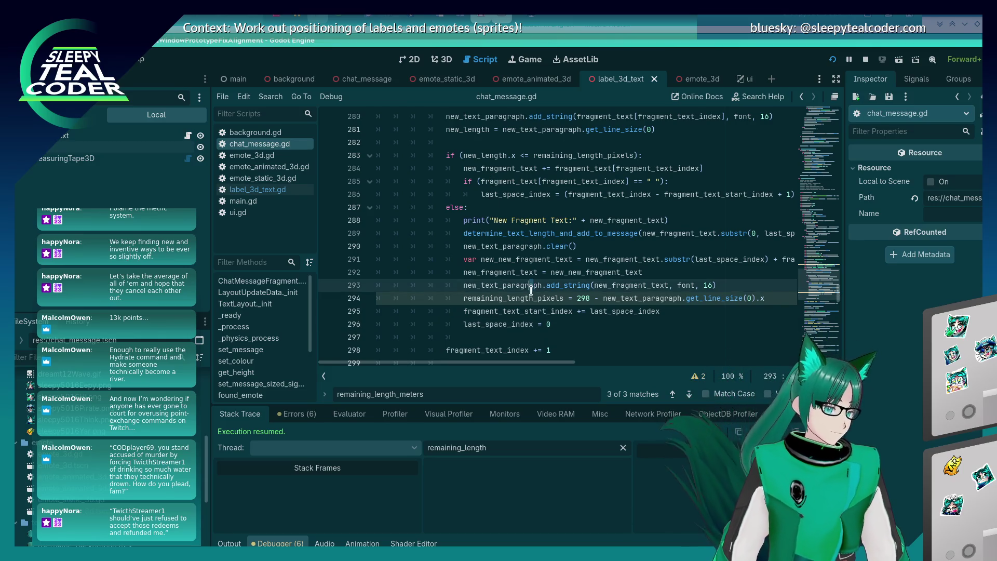
pyautogui.scroll(-2, 529, 276)
pyautogui.click(540, 249)
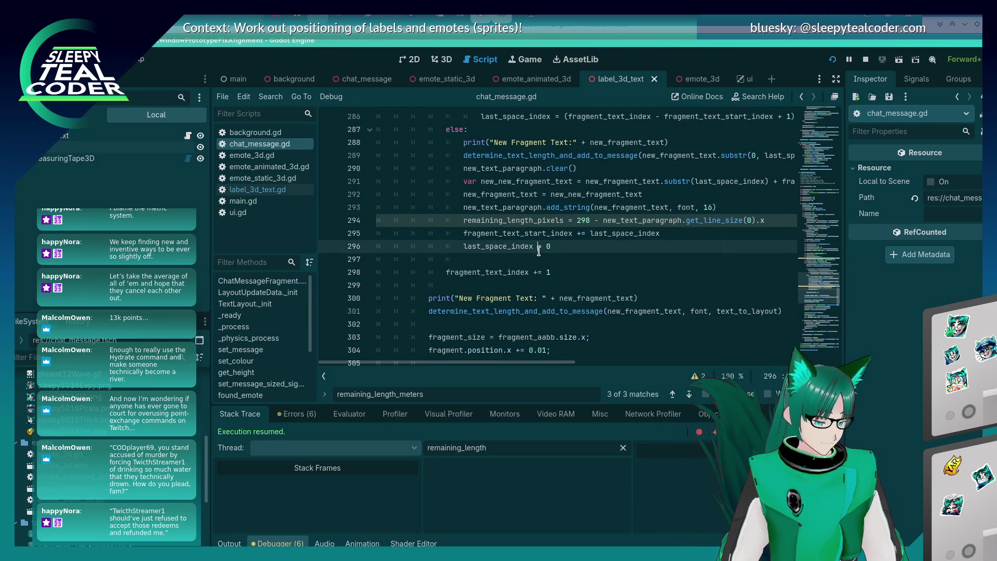
pyautogui.scroll(-1, 535, 228)
pyautogui.scroll(1, 535, 230)
pyautogui.scroll(-4, 535, 231)
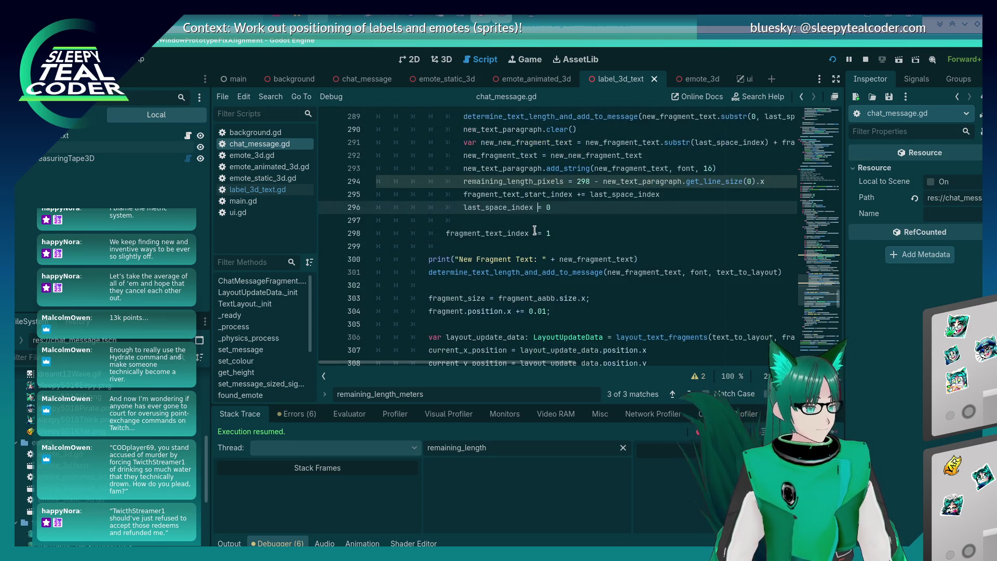
pyautogui.scroll(-10, 536, 230)
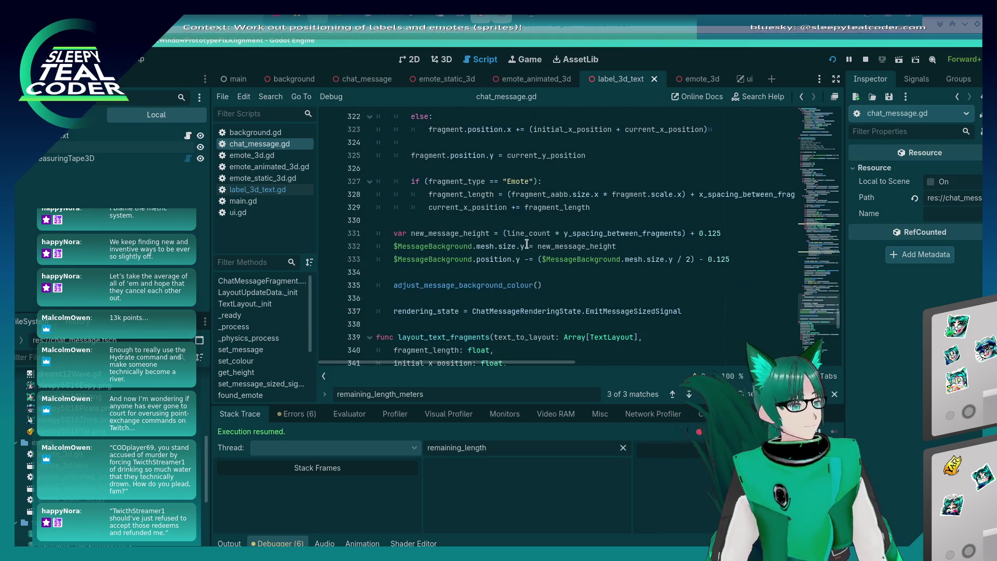
pyautogui.scroll(-4, 519, 253)
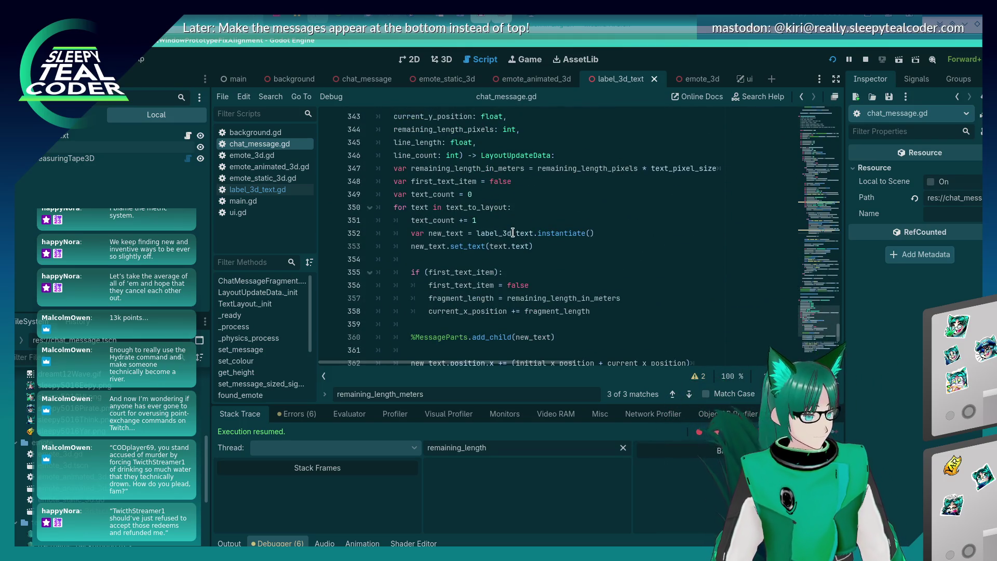
pyautogui.scroll(2, 513, 230)
pyautogui.scroll(-2, 512, 228)
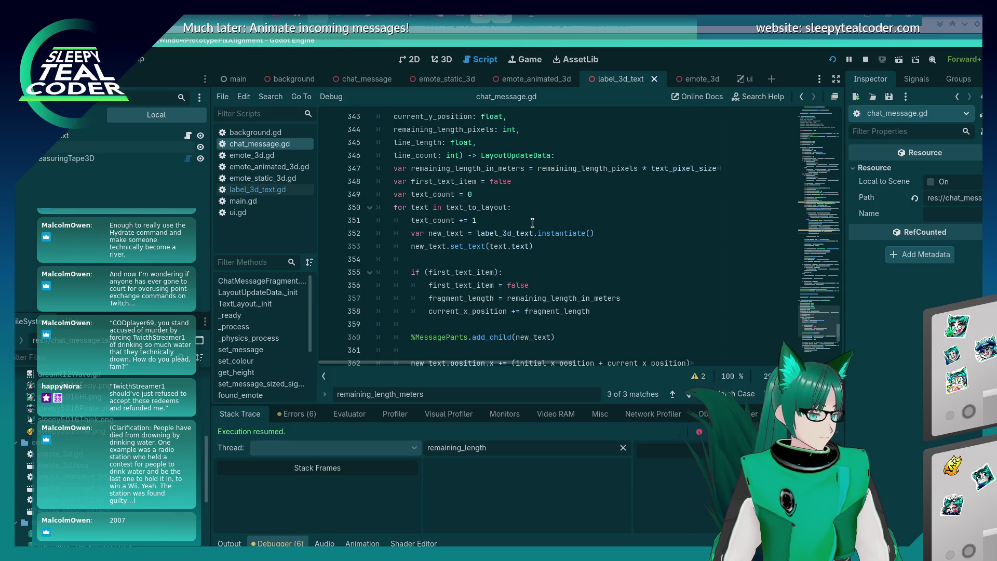
pyautogui.scroll(-10, 530, 229)
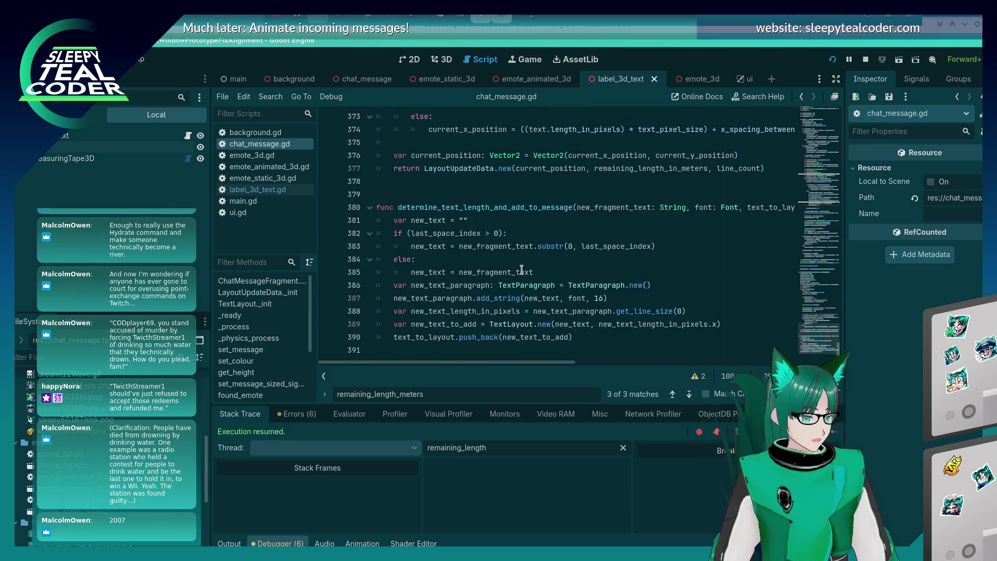
pyautogui.scroll(1, 518, 274)
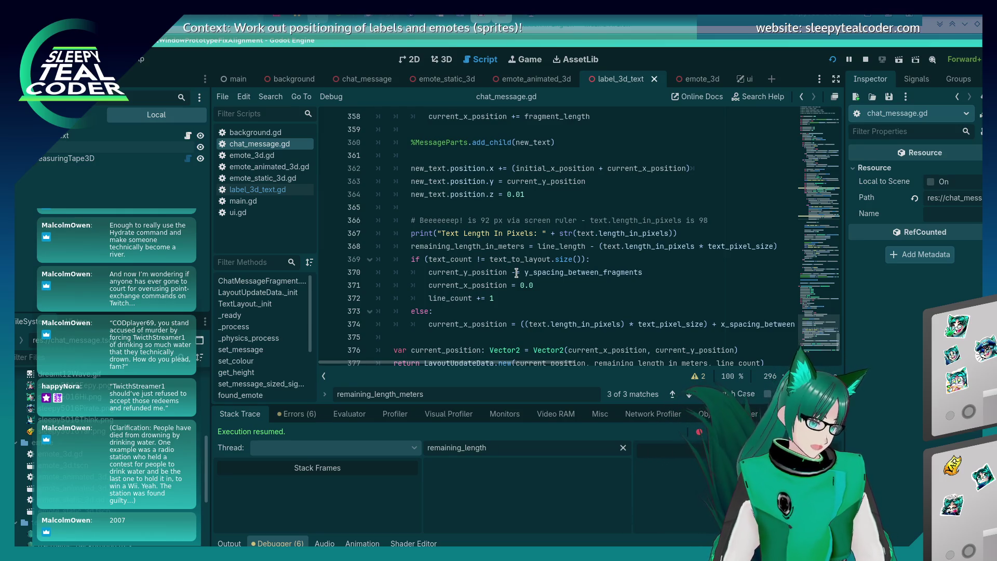
# - Set a breakpoint on line 372, then clear the game's messages and add a test message
pyautogui.click(327, 298)
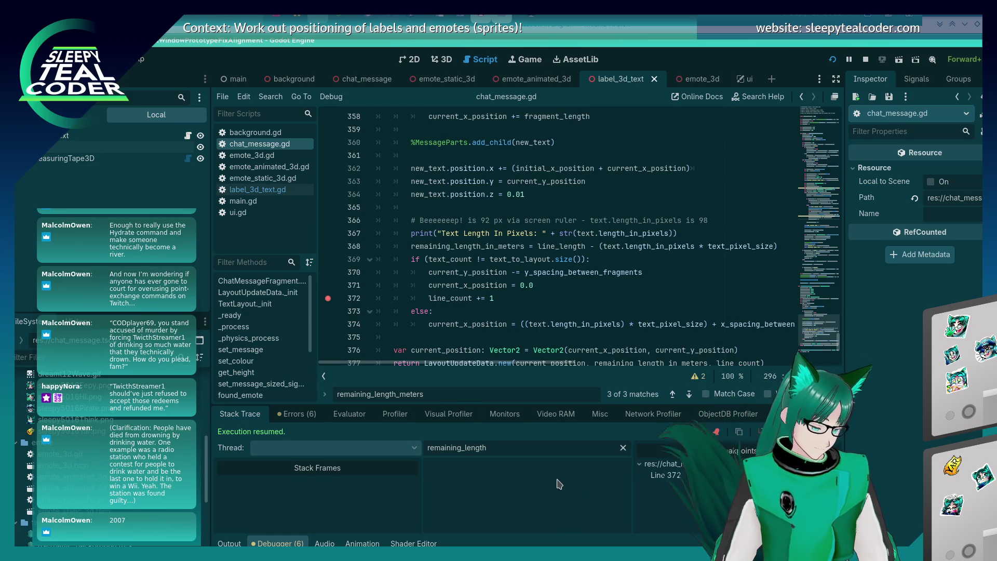
pyautogui.hotkey('alt', 'Tab')
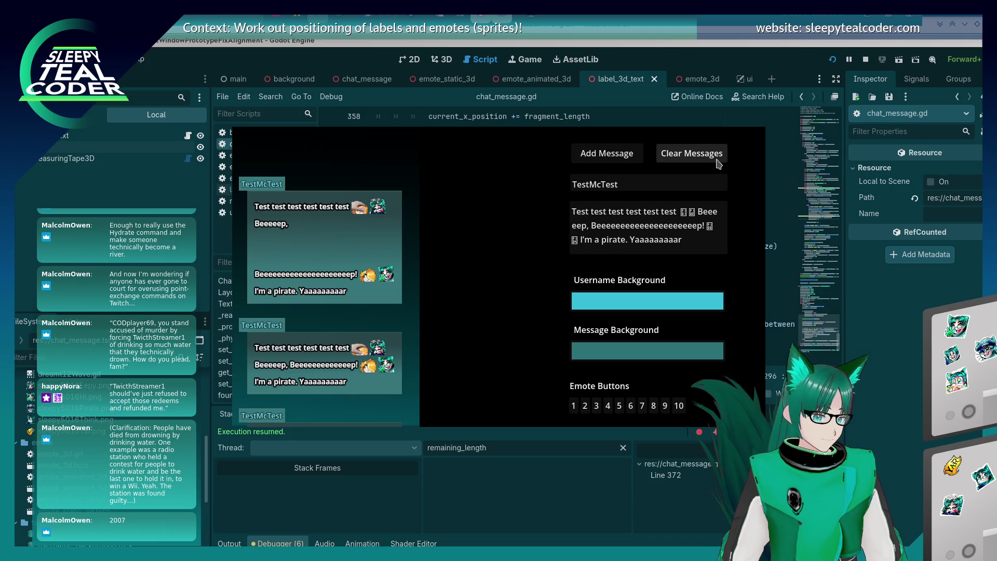
pyautogui.click(715, 153)
pyautogui.click(600, 156)
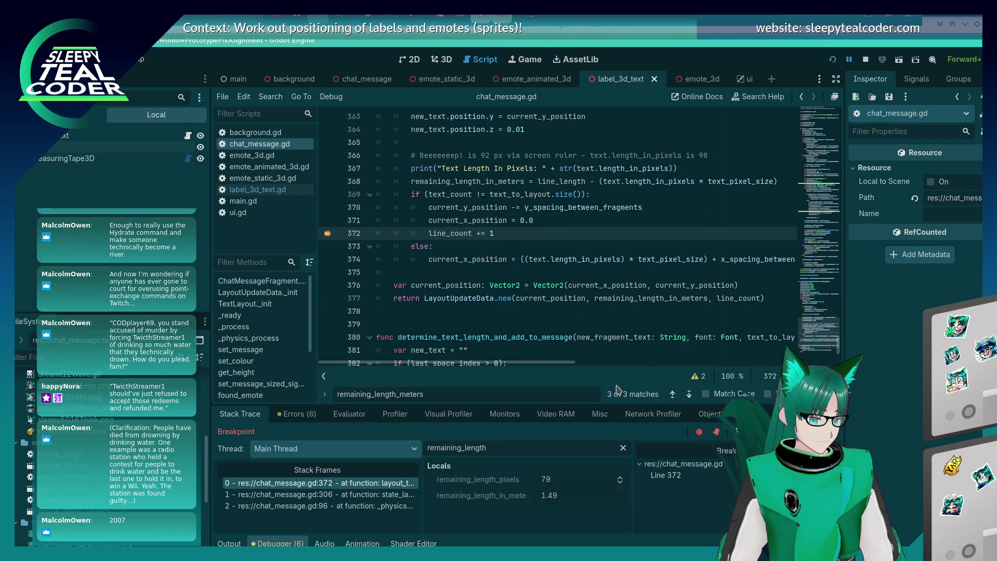
# - Filter the debugger Locals for line_count and continue past several breakpoint hits
pyautogui.doubleClick(500, 446)
pyautogui.write('line_count')
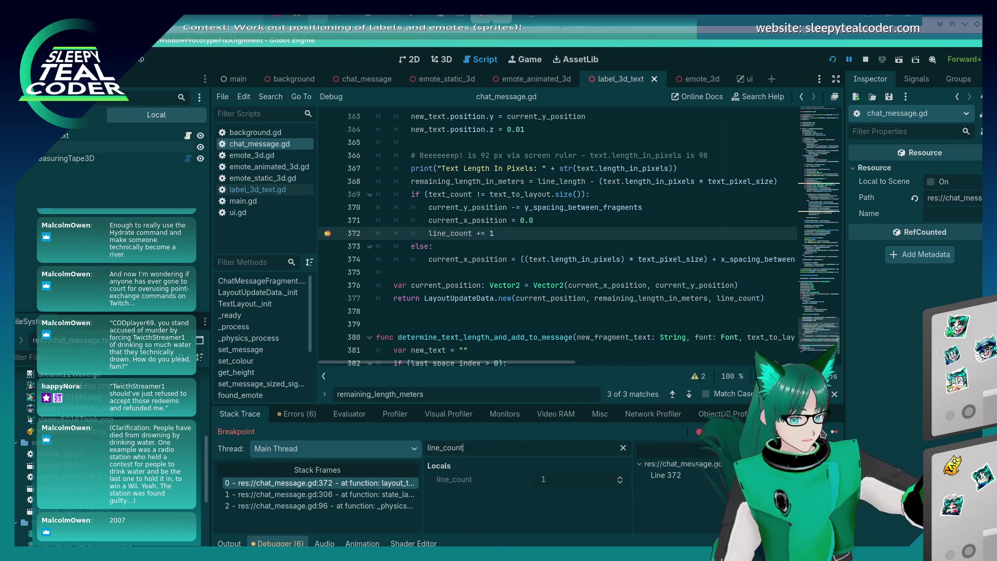
pyautogui.click(835, 436)
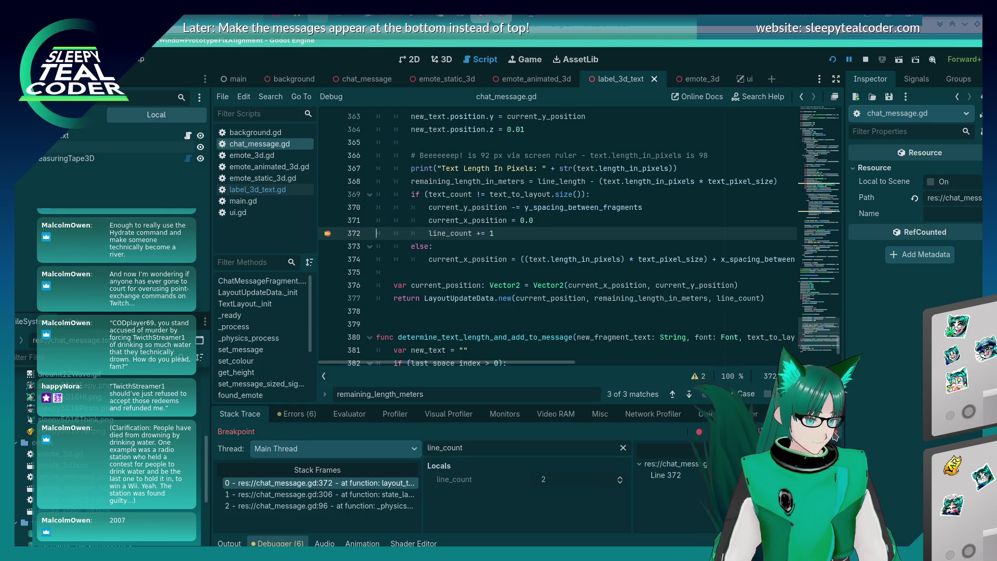
pyautogui.click(834, 436)
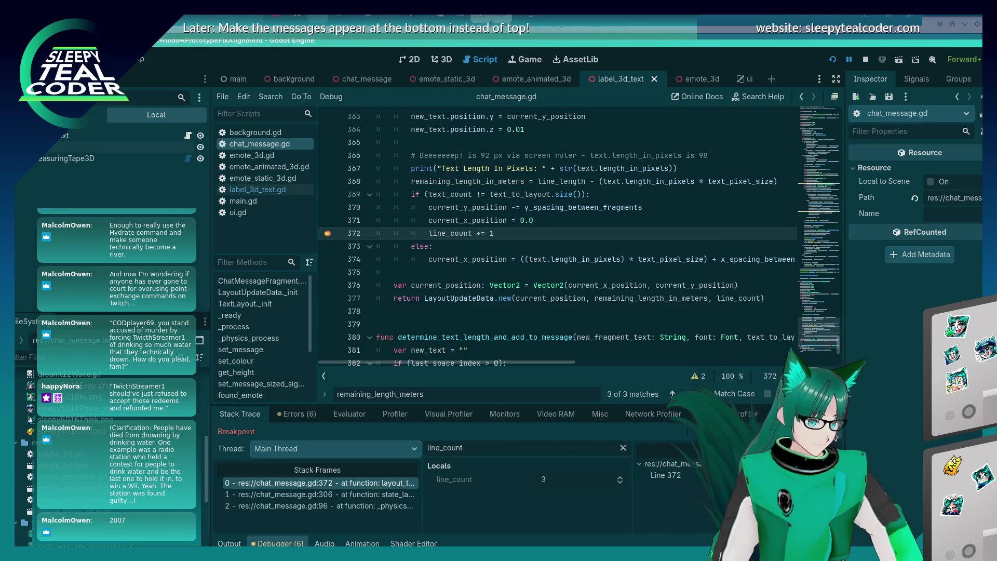
pyautogui.click(834, 436)
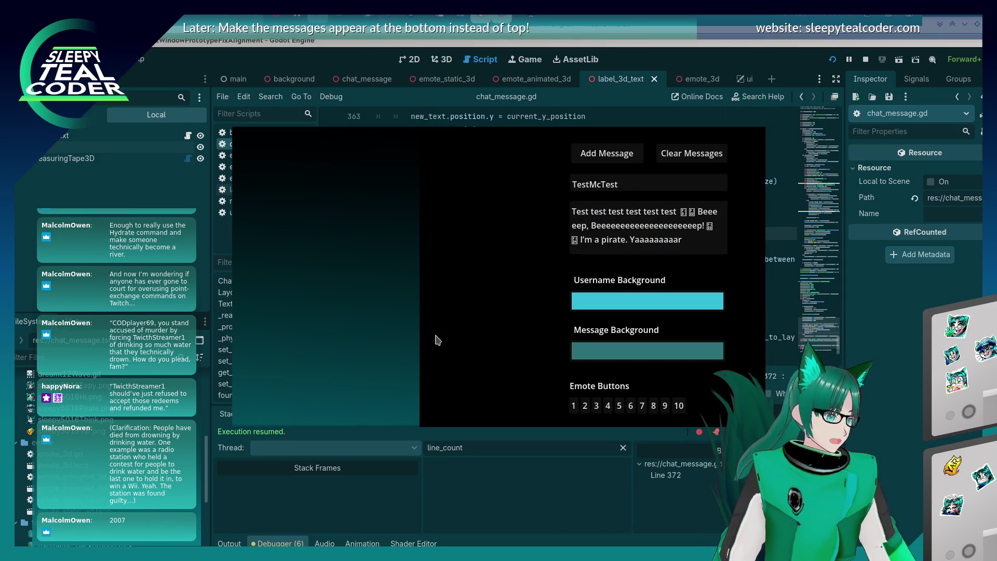
# - Add another test message to hit line 372 again, then select the text_to_layout parameter
pyautogui.click(881, 452)
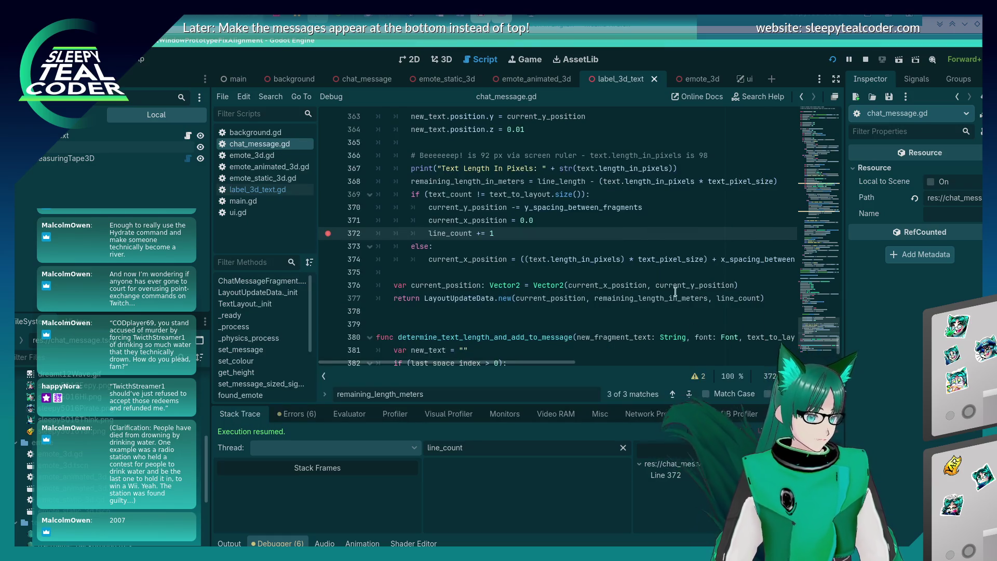
pyautogui.hotkey('alt', 'Tab')
pyautogui.hotkey('alt', 'Tab')
pyautogui.hotkey('alt', 'Tab')
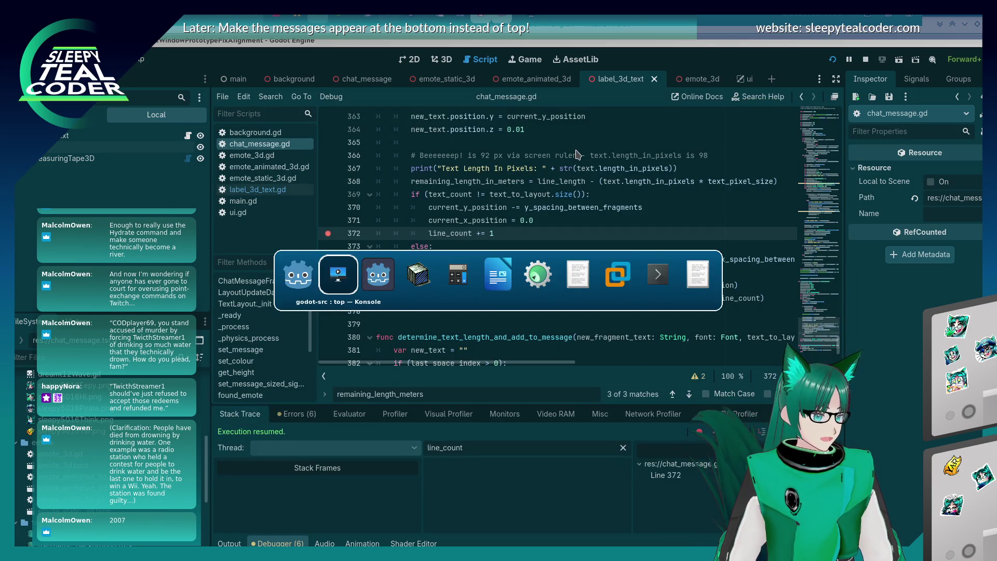
pyautogui.hotkey('alt', 'Tab')
pyautogui.click(576, 154)
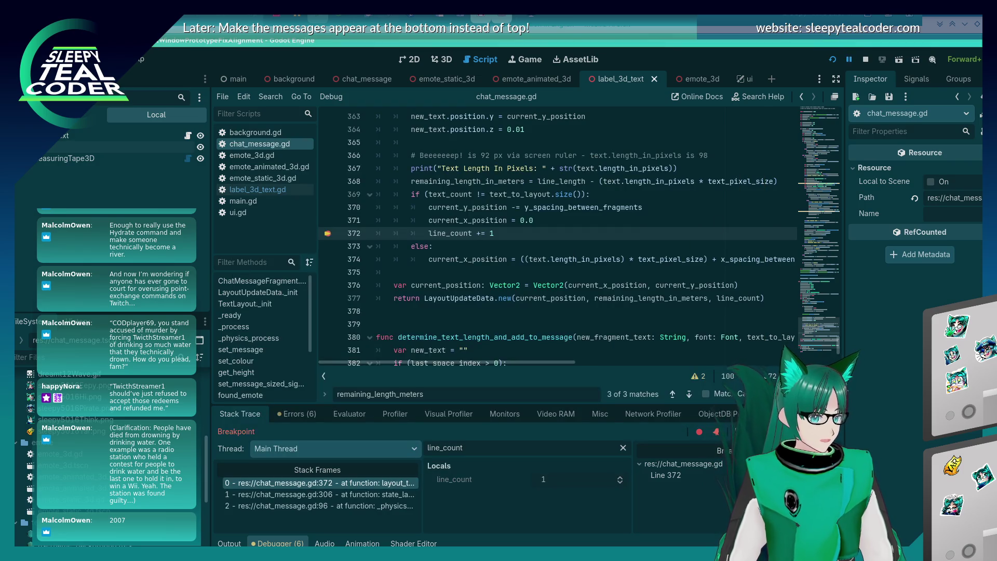
pyautogui.moveTo(458, 197)
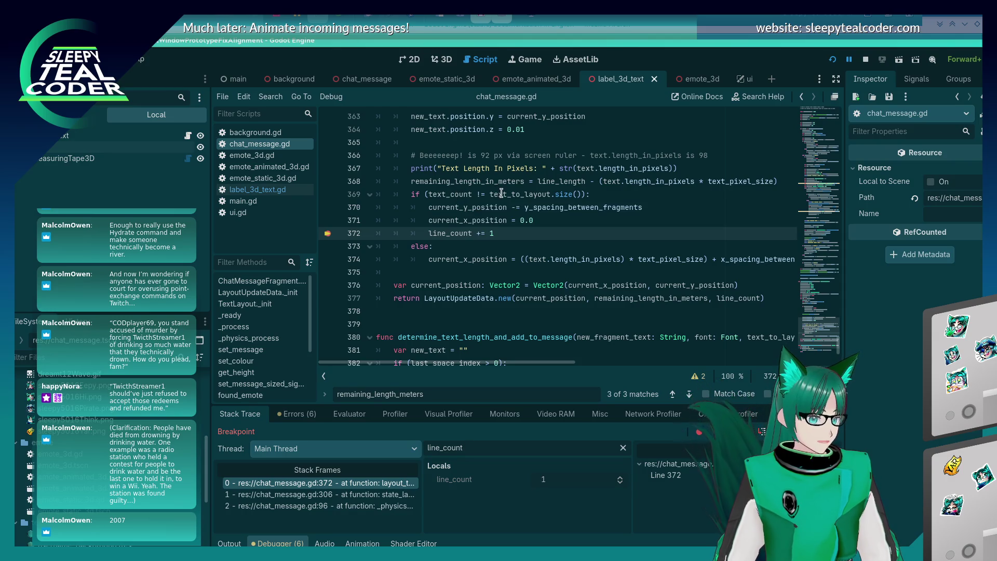
pyautogui.moveTo(499, 195)
pyautogui.scroll(6, 462, 269)
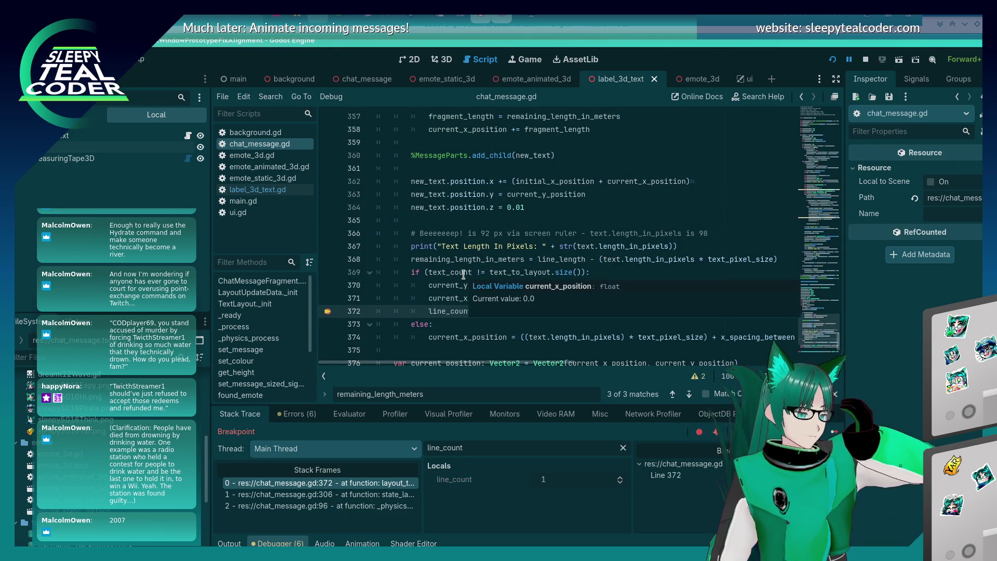
pyautogui.scroll(-5, 464, 273)
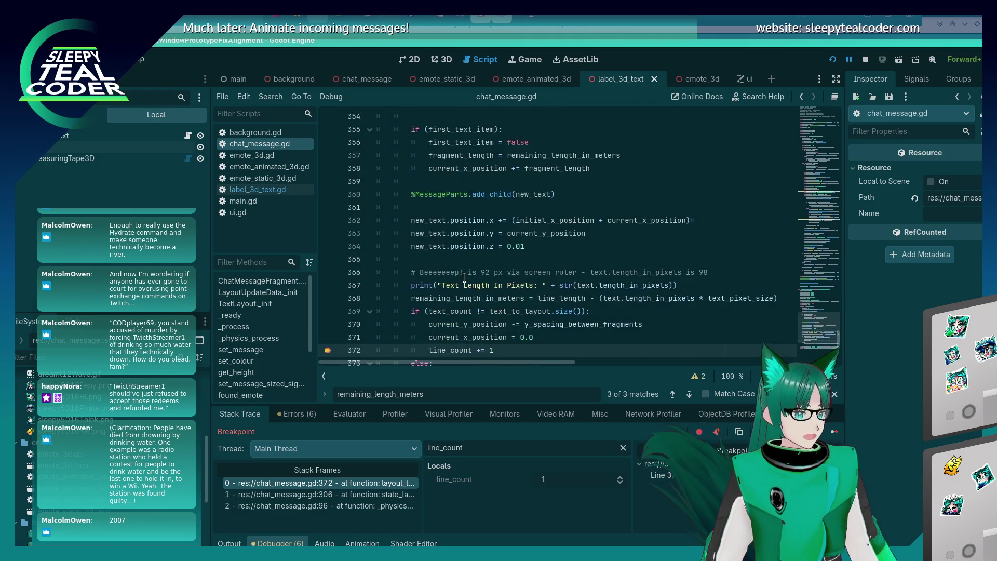
pyautogui.scroll(10, 513, 248)
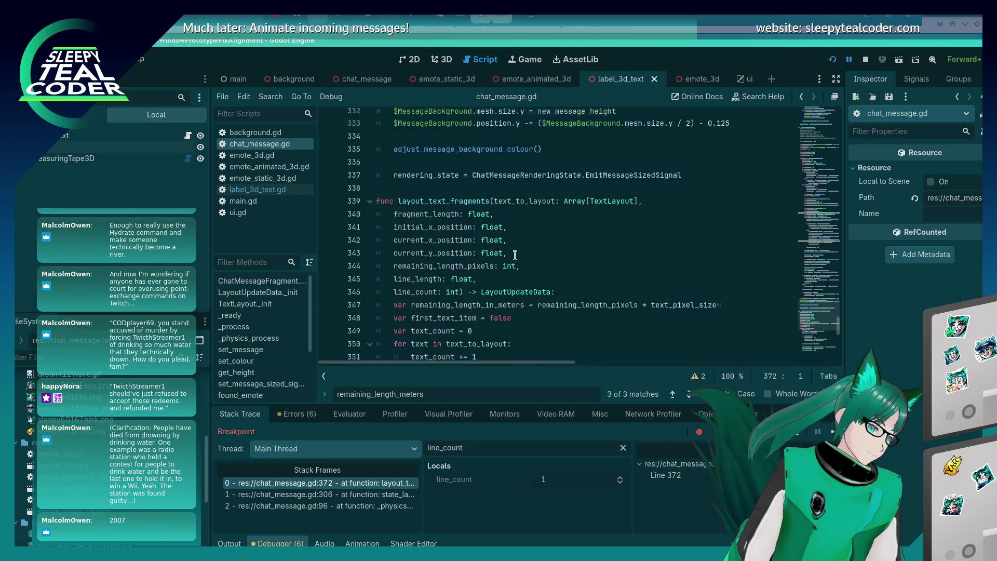
pyautogui.doubleClick(521, 234)
pyautogui.hotkey('ctrl', 'c')
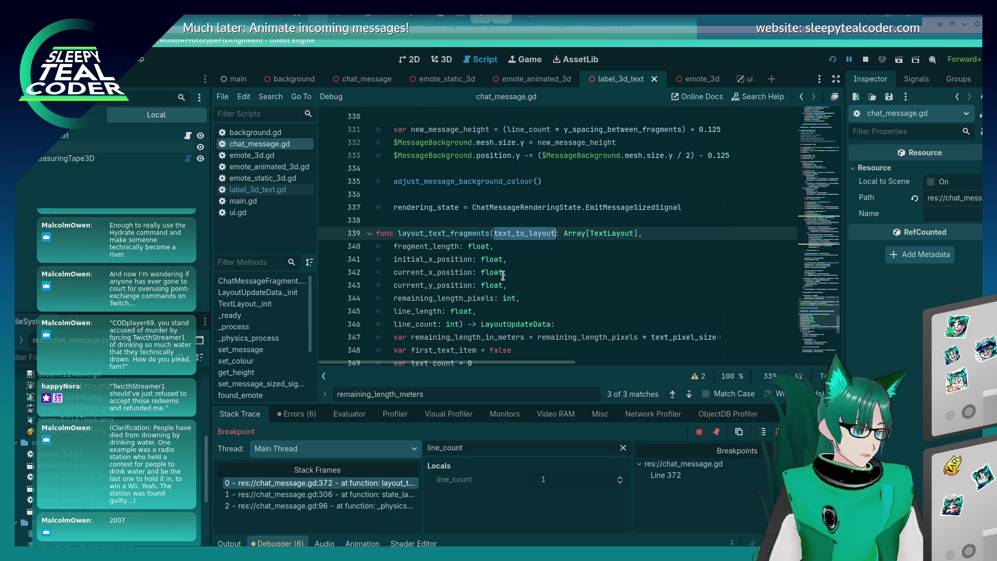
# - Evaluate text_to_layout in the debugger's Evaluator
pyautogui.click(374, 414)
pyautogui.click(362, 434)
pyautogui.hotkey('ctrl', 'v')
pyautogui.press('Return')
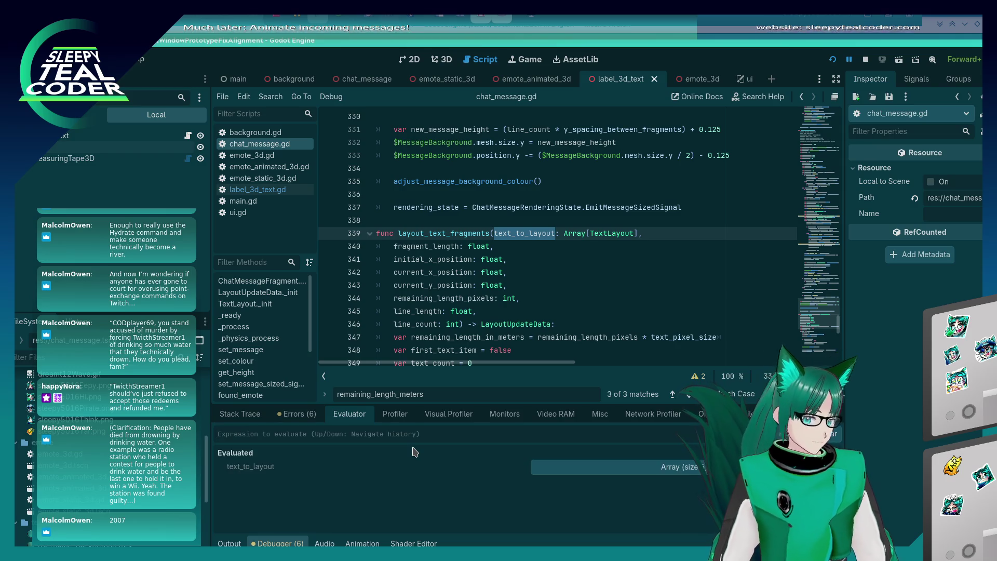
# - Expand the 5-item array and inspect each TextLayout object, finding one with empty text and length 0
pyautogui.click(577, 467)
pyautogui.scroll(-1, 499, 481)
pyautogui.click(678, 470)
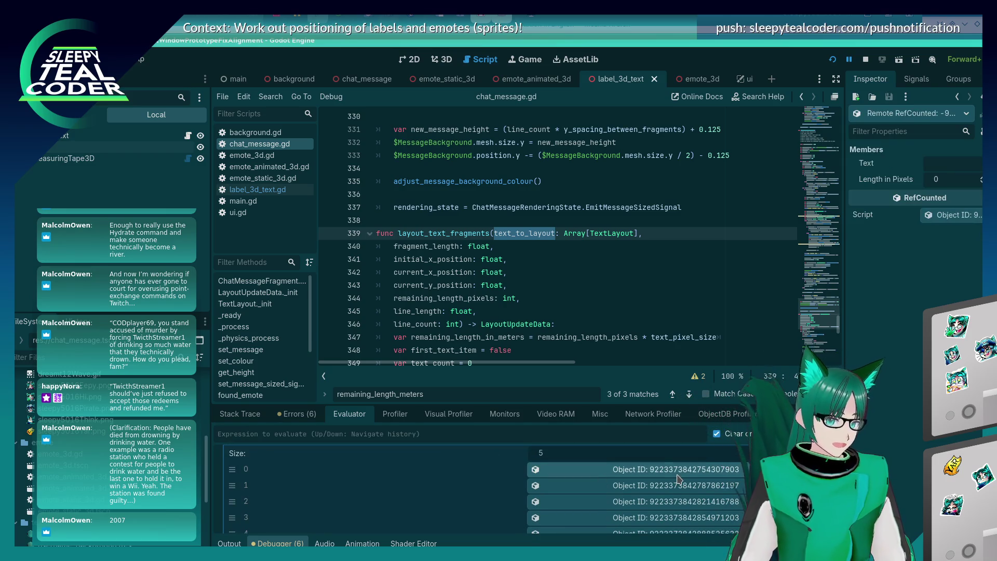
pyautogui.click(678, 503)
pyautogui.scroll(-1, 678, 502)
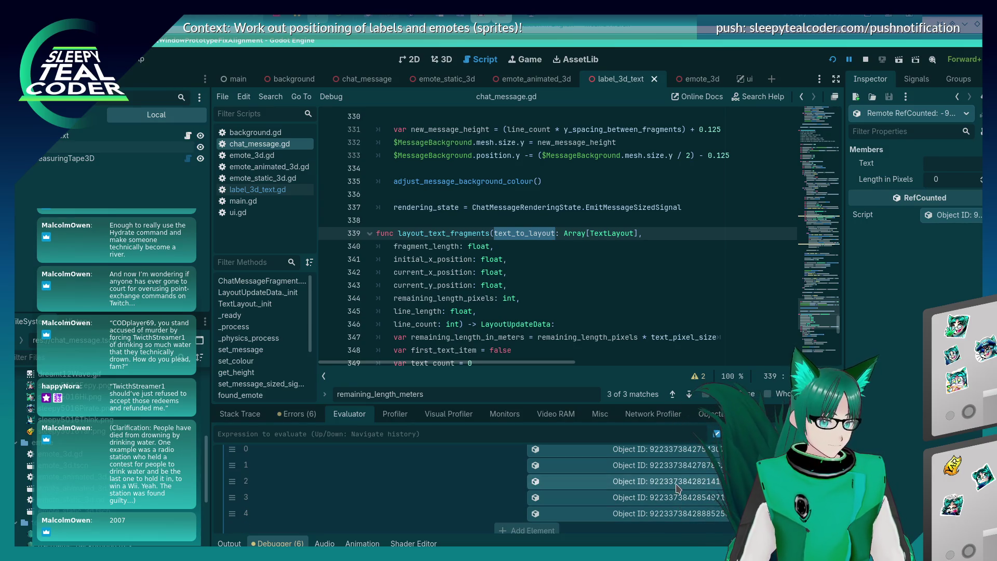
pyautogui.click(679, 511)
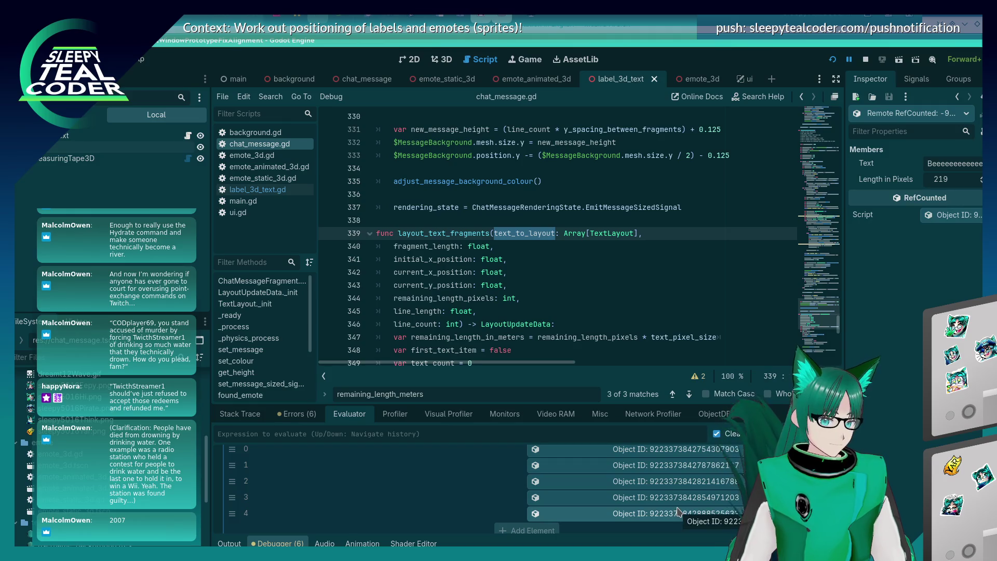
pyautogui.scroll(2, 705, 487)
pyautogui.click(706, 482)
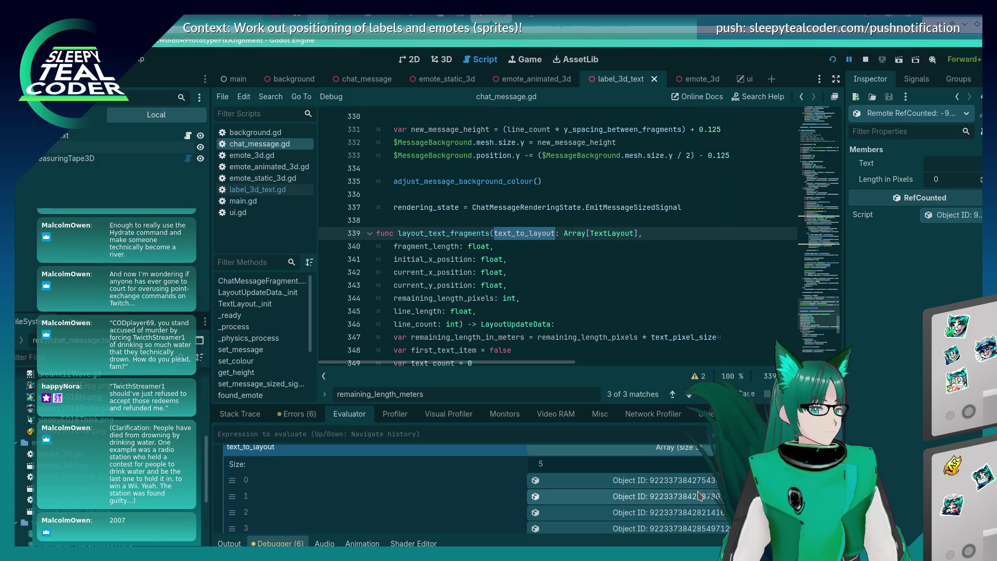
pyautogui.hotkey('alt', 'Tab')
pyautogui.hotkey('alt', 'Tab')
pyautogui.hotkey('alt', 'shift', 'Tab')
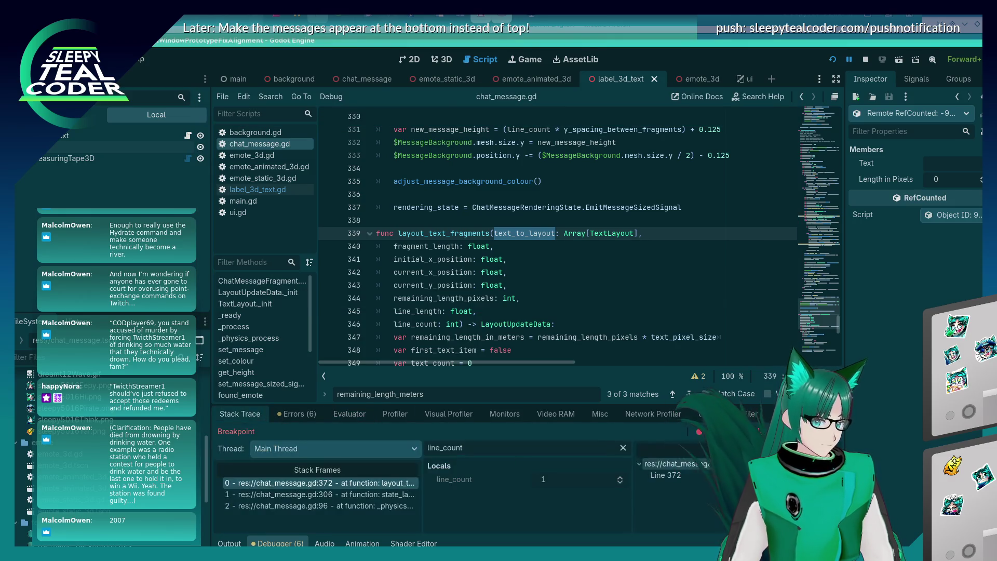
# - Continue past the line 372 breakpoint three times with F12, then check the game's wrapped message
pyautogui.press('F12')
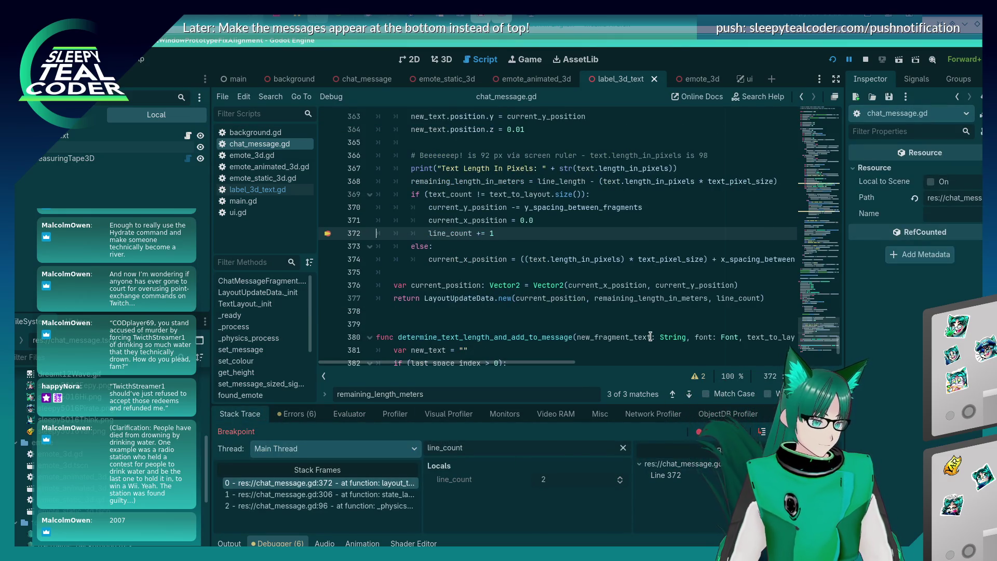
pyautogui.press('F12')
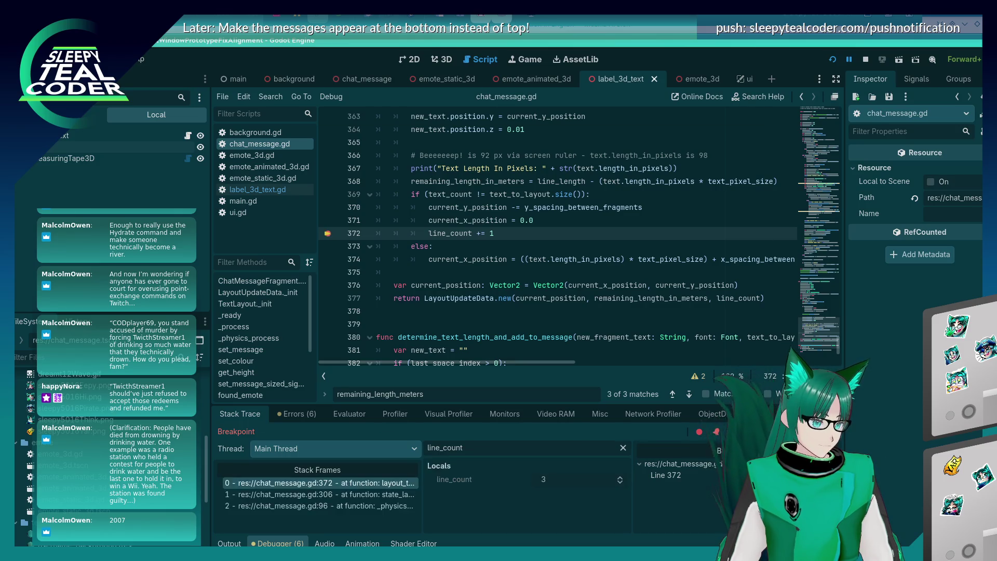
pyautogui.press('F12')
pyautogui.press('F12')
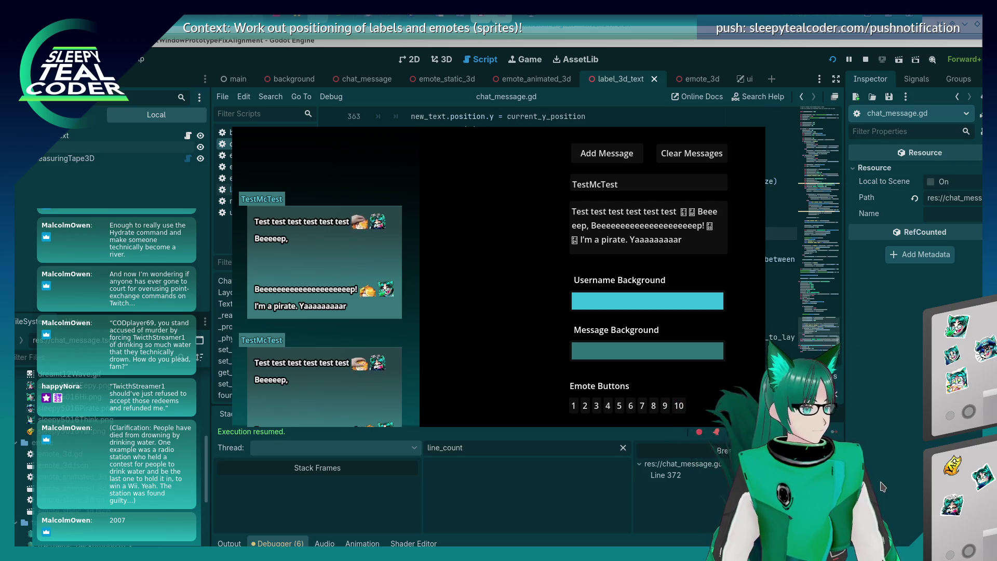
pyautogui.click(883, 487)
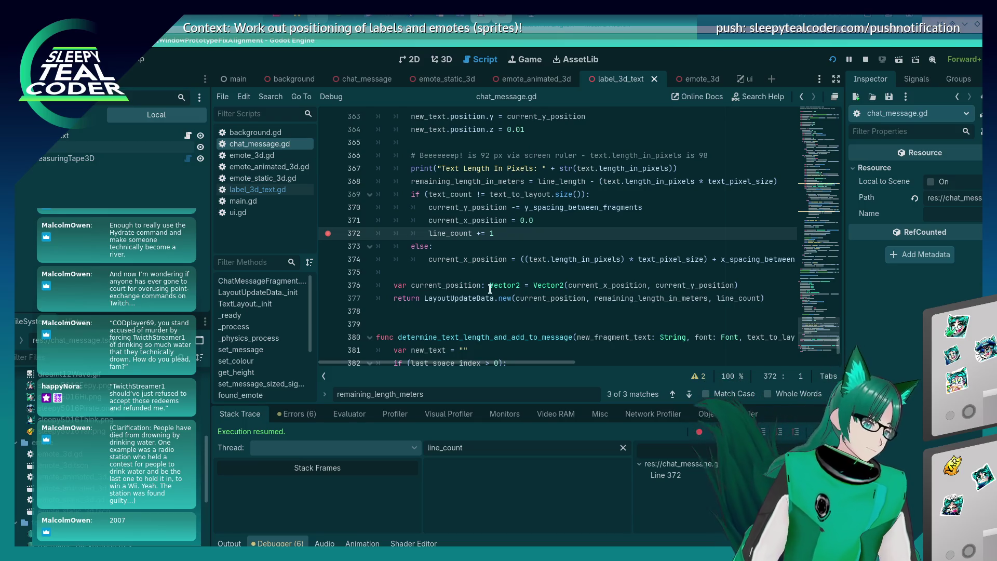
# - Jump to the definition of determine_text_length_and_add_to_message
pyautogui.scroll(8, 490, 289)
pyautogui.scroll(-10, 490, 289)
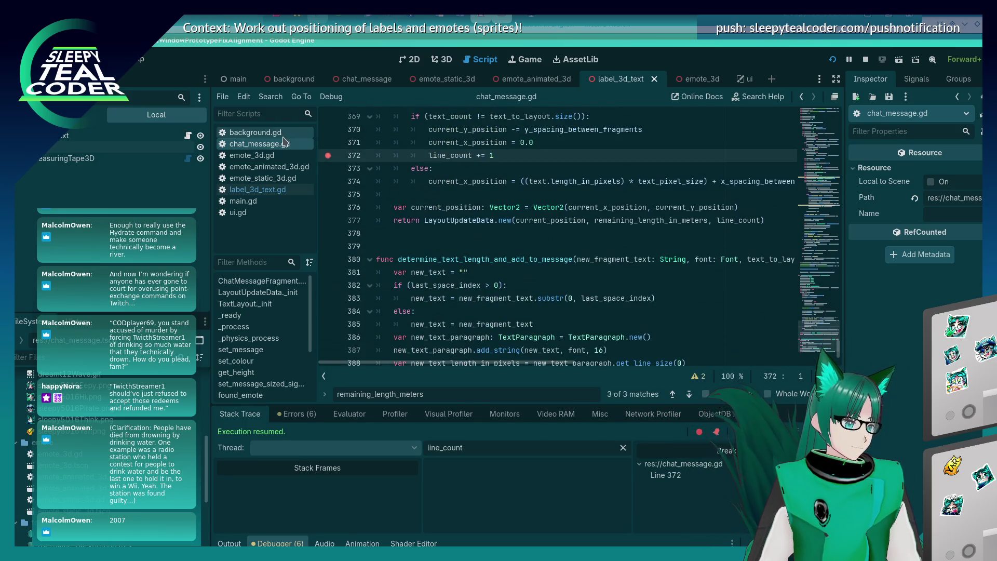
pyautogui.scroll(10, 569, 217)
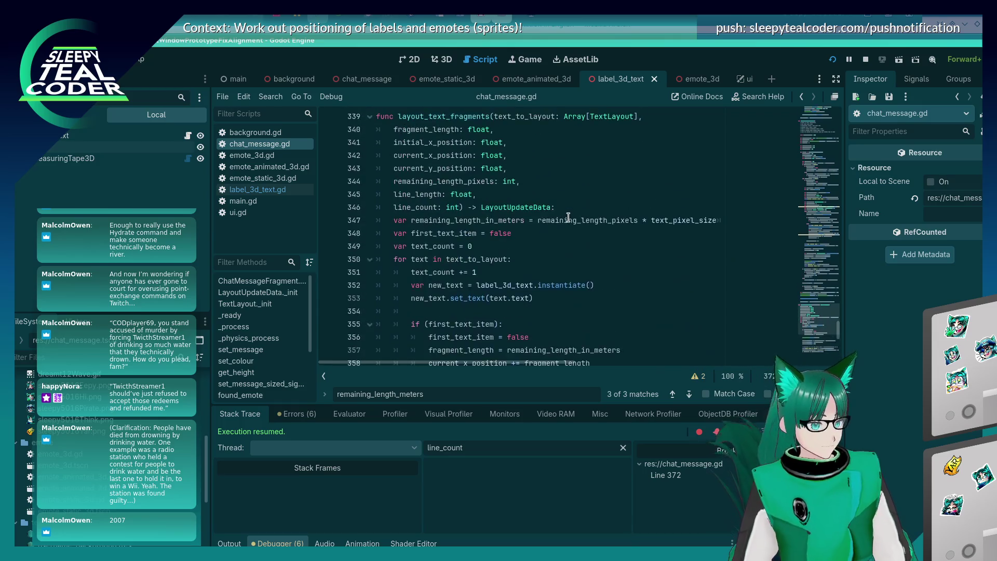
pyautogui.scroll(15, 568, 217)
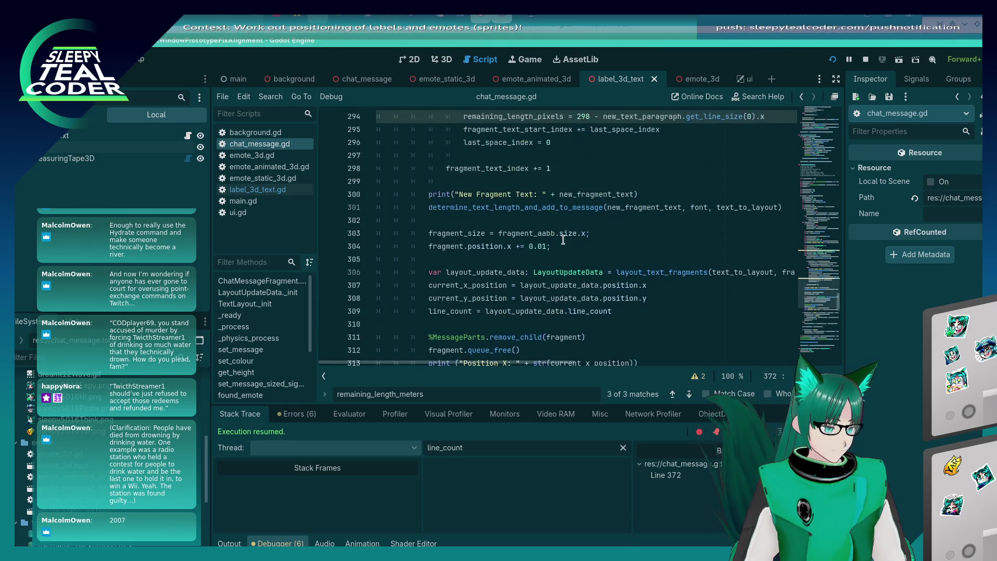
pyautogui.scroll(4, 563, 240)
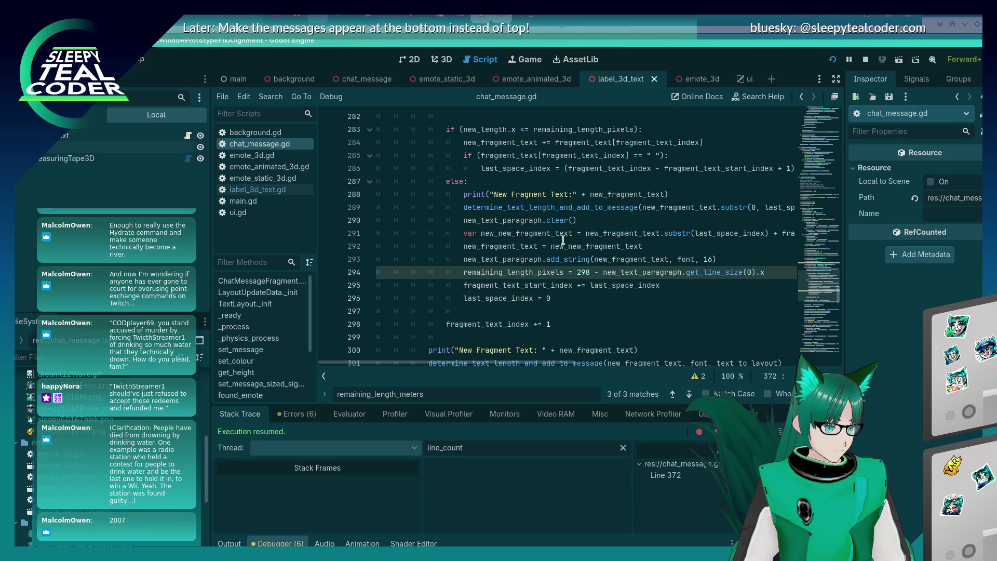
pyautogui.scroll(2, 563, 240)
pyautogui.scroll(2, 563, 240)
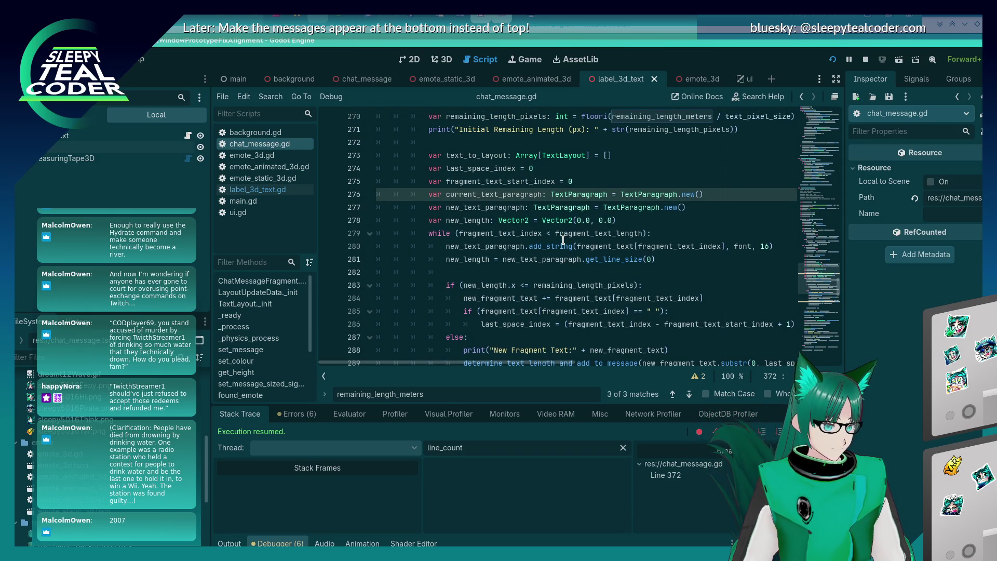
pyautogui.scroll(-3, 563, 240)
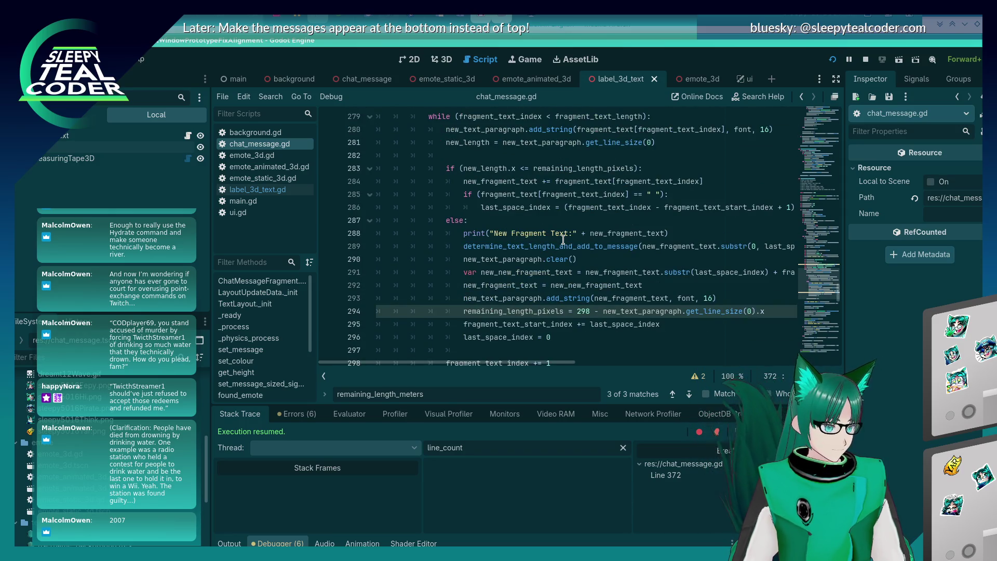
pyautogui.scroll(-2, 564, 240)
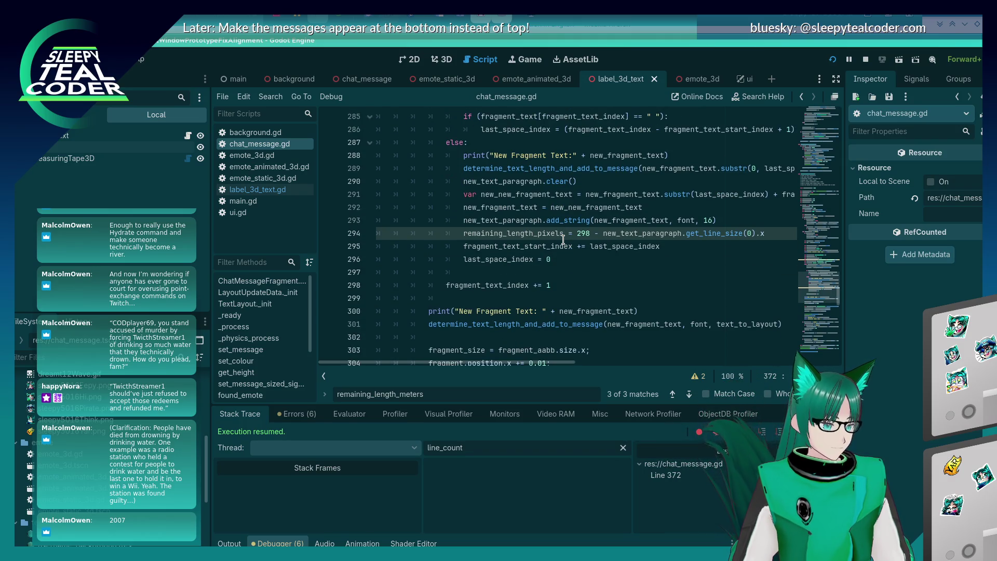
pyautogui.keyDown('ctrl'); pyautogui.click(582, 172); pyautogui.keyUp('ctrl')
pyautogui.scroll(-1, 563, 213)
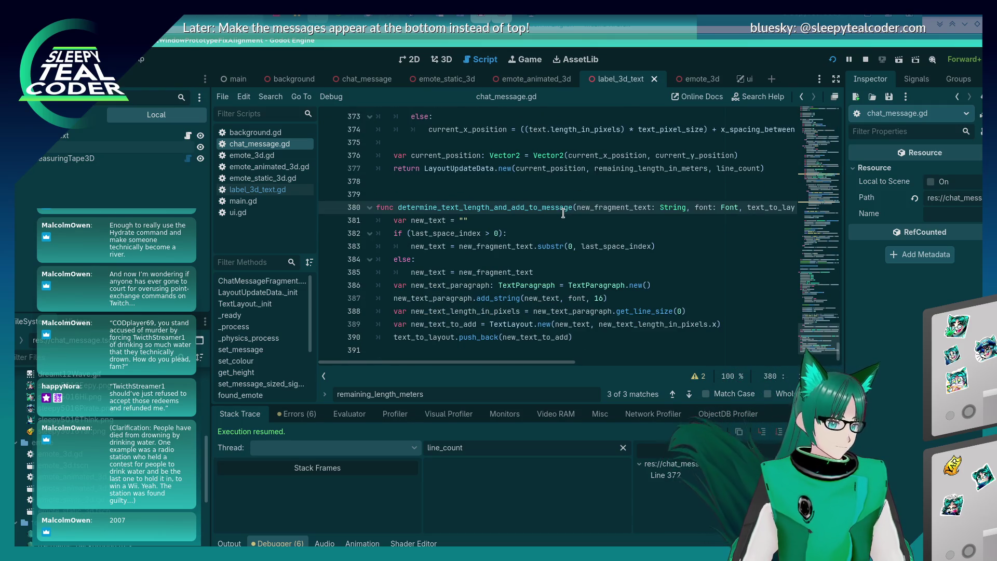
pyautogui.scroll(4, 561, 216)
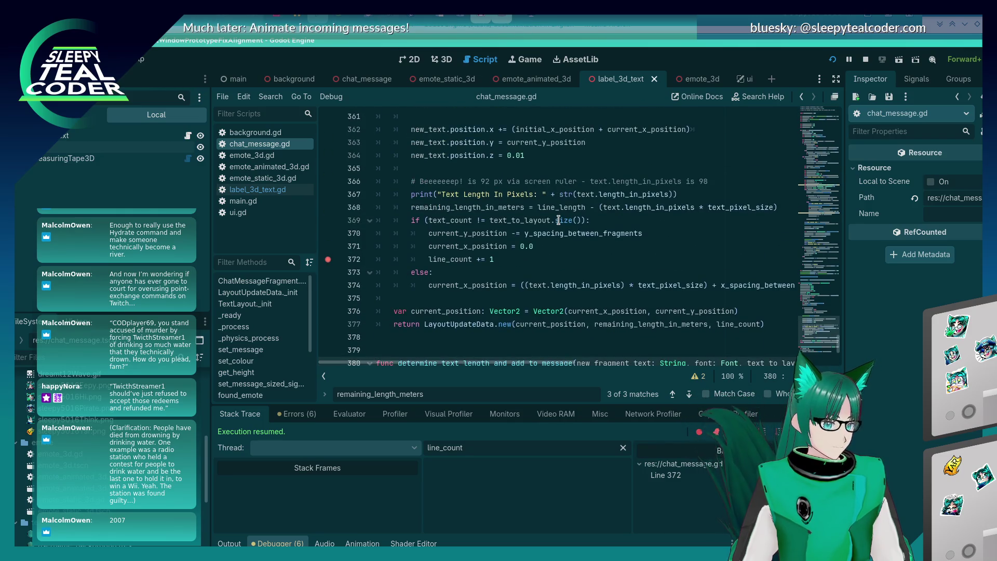
# - Search the script for calls to determine_text_length_and_add_to_message, finding the one on line 289
pyautogui.moveTo(557, 222)
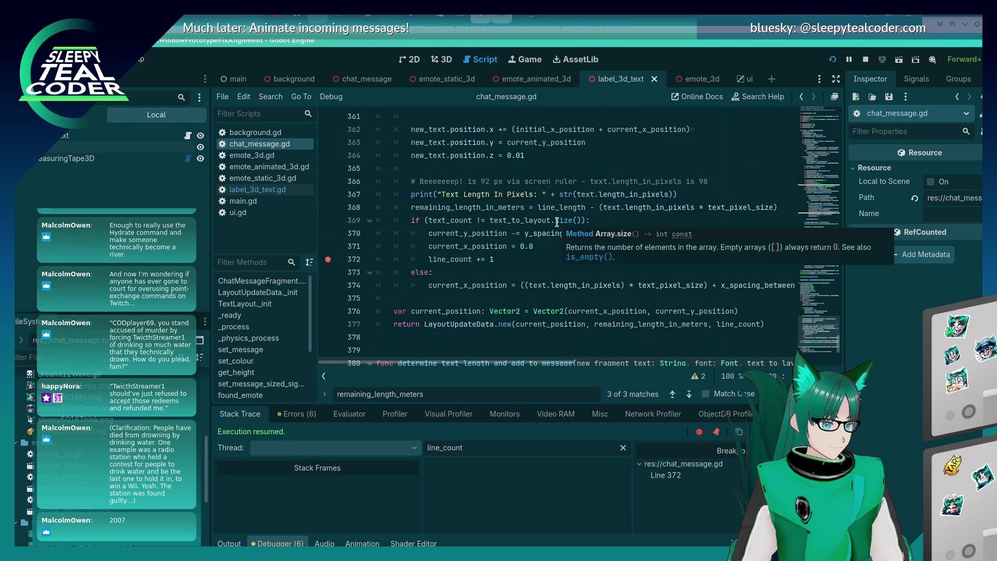
pyautogui.scroll(-3, 557, 222)
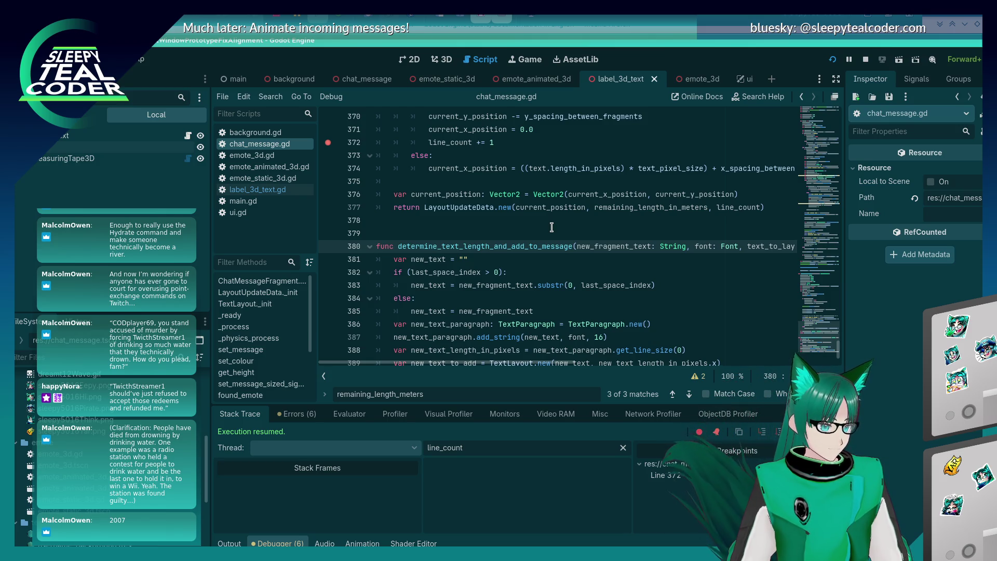
pyautogui.scroll(-1, 552, 227)
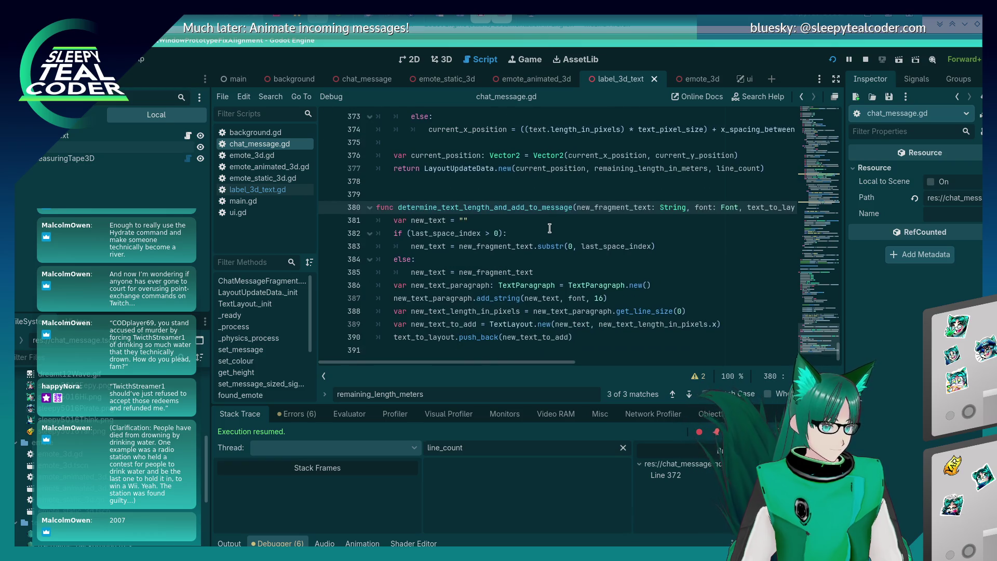
pyautogui.doubleClick(557, 207)
pyautogui.hotkey('ctrl', 'f')
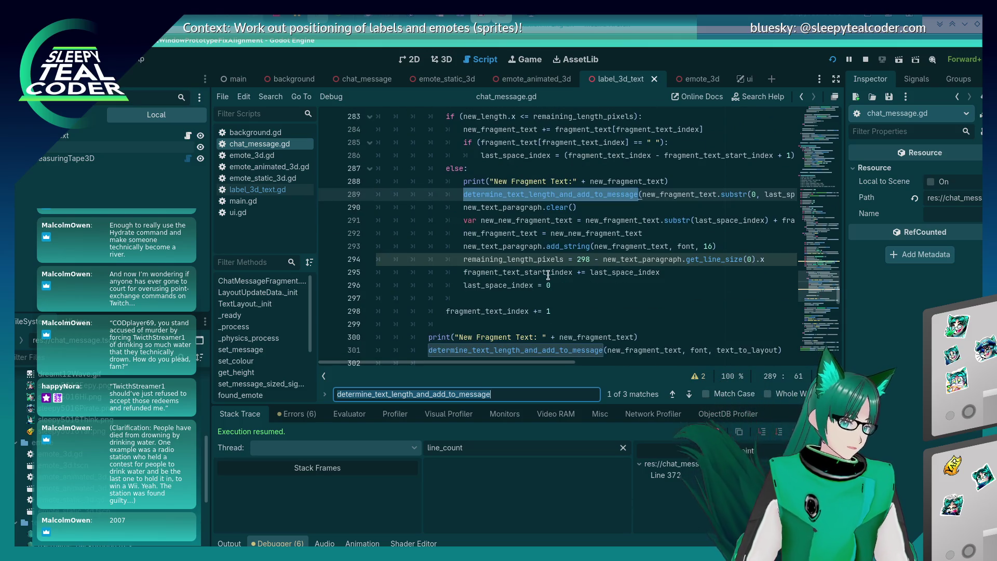
pyautogui.moveTo(506, 228)
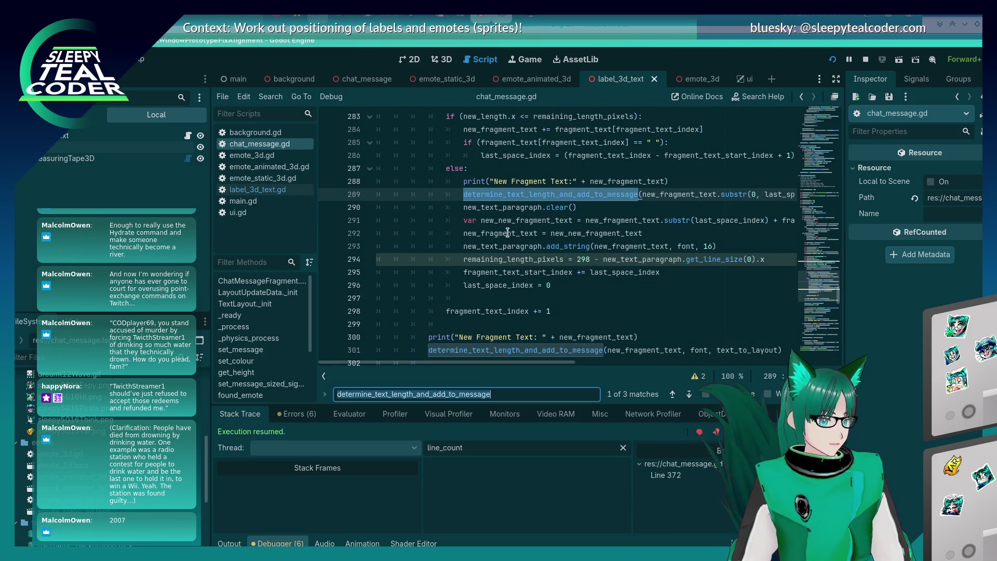
pyautogui.click(506, 232)
# - Drop the breakpoint on line 289 and place one on line 283 instead
pyautogui.click(328, 195)
pyautogui.scroll(3, 422, 267)
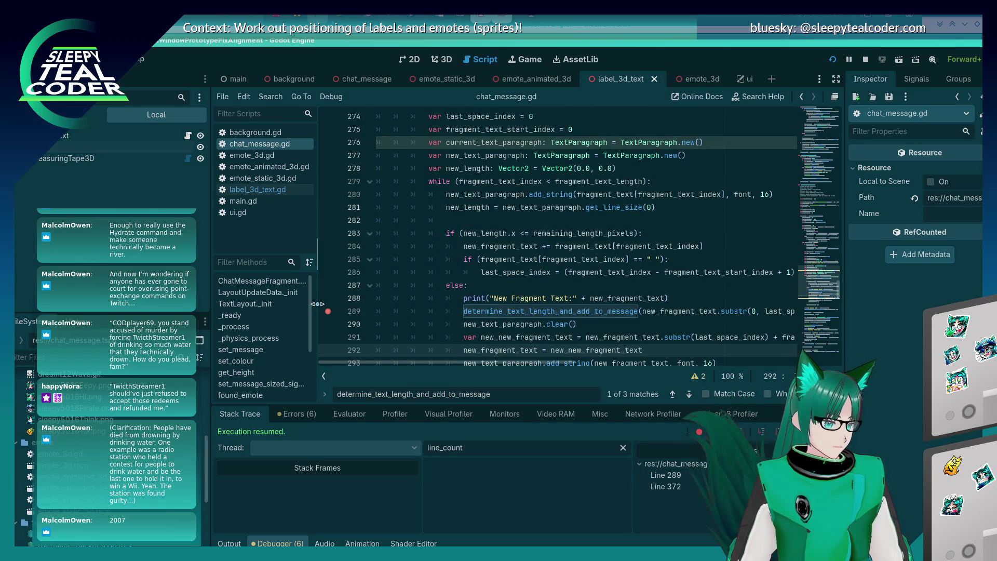
pyautogui.click(327, 311)
pyautogui.click(328, 234)
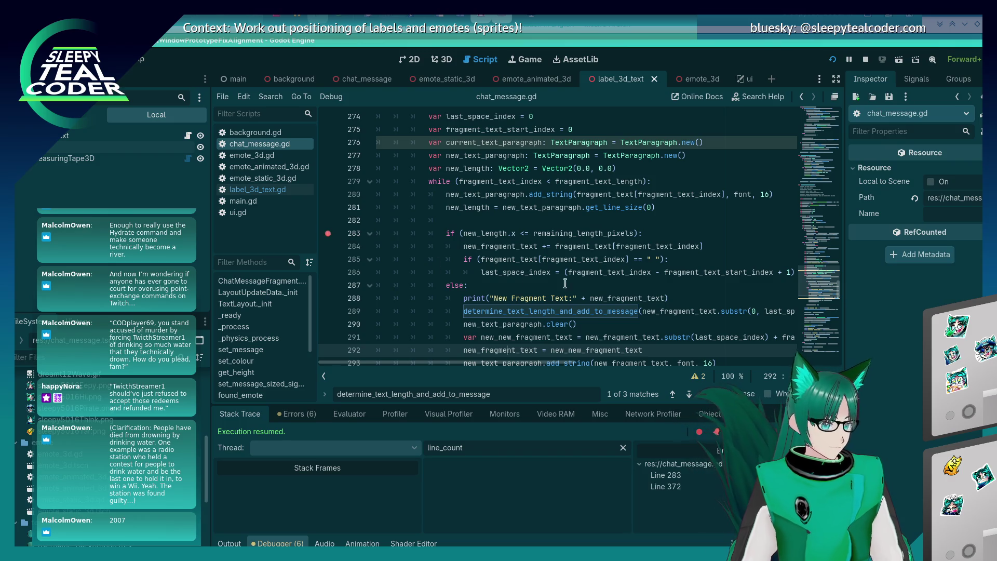
pyautogui.scroll(-3, 587, 284)
pyautogui.scroll(1, 587, 285)
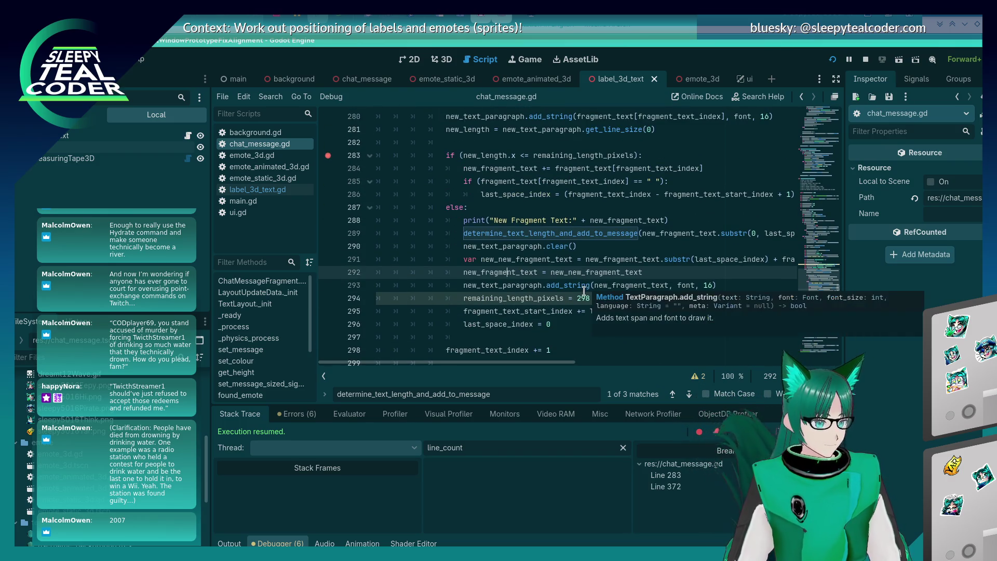
# - Move the line 283 breakpoint to lines 284 and 288
pyautogui.click(546, 297)
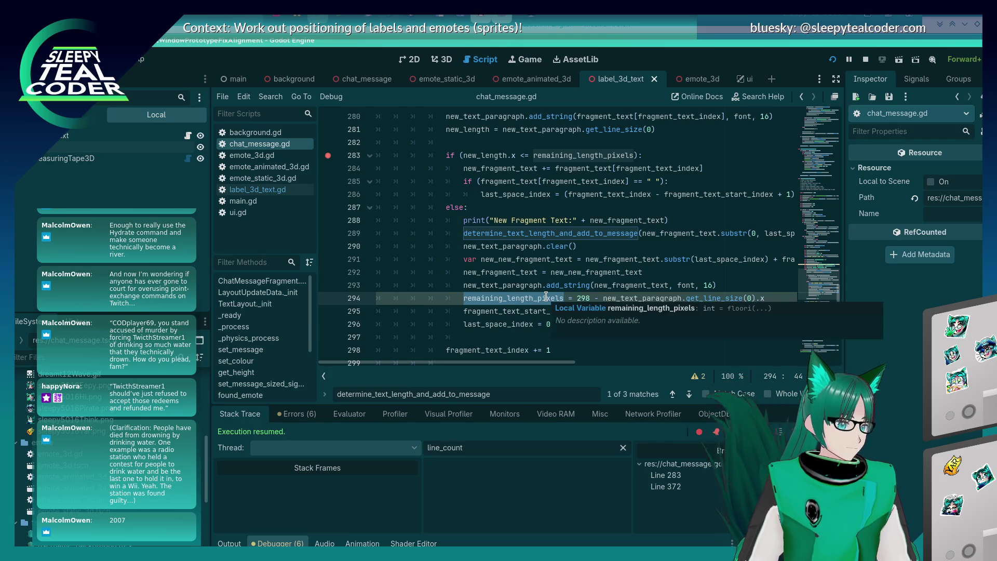
pyautogui.click(562, 281)
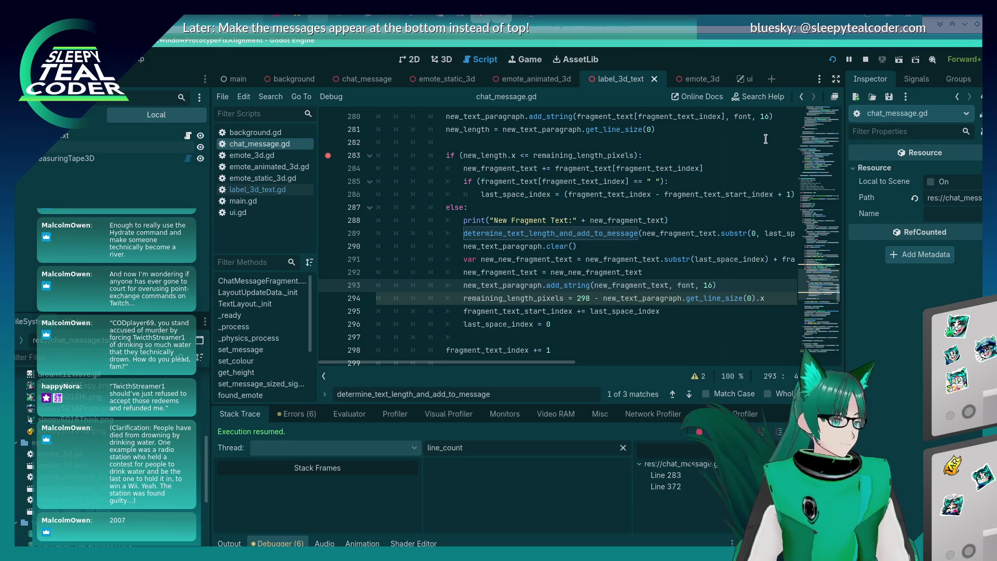
pyautogui.click(328, 156)
pyautogui.click(328, 168)
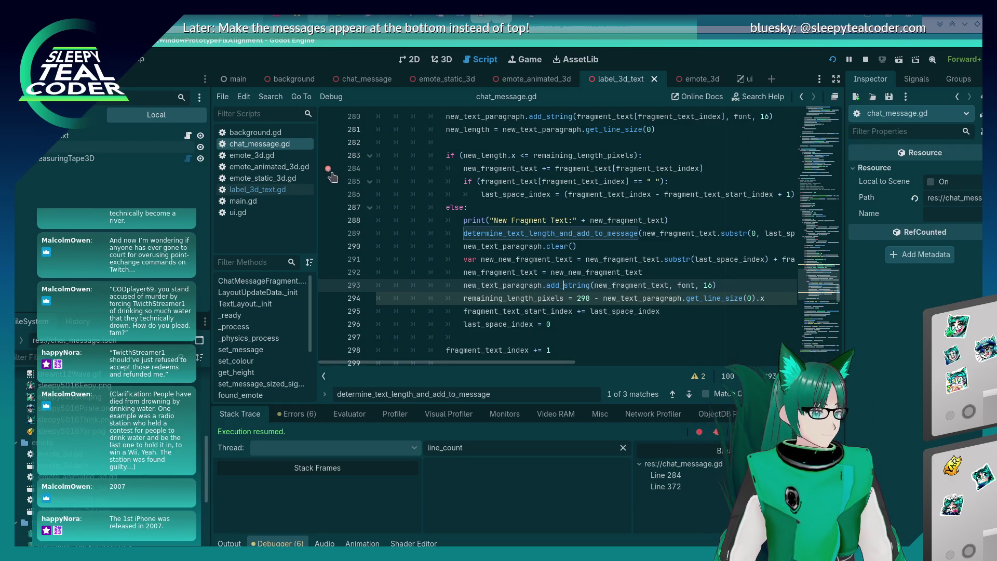
pyautogui.click(328, 221)
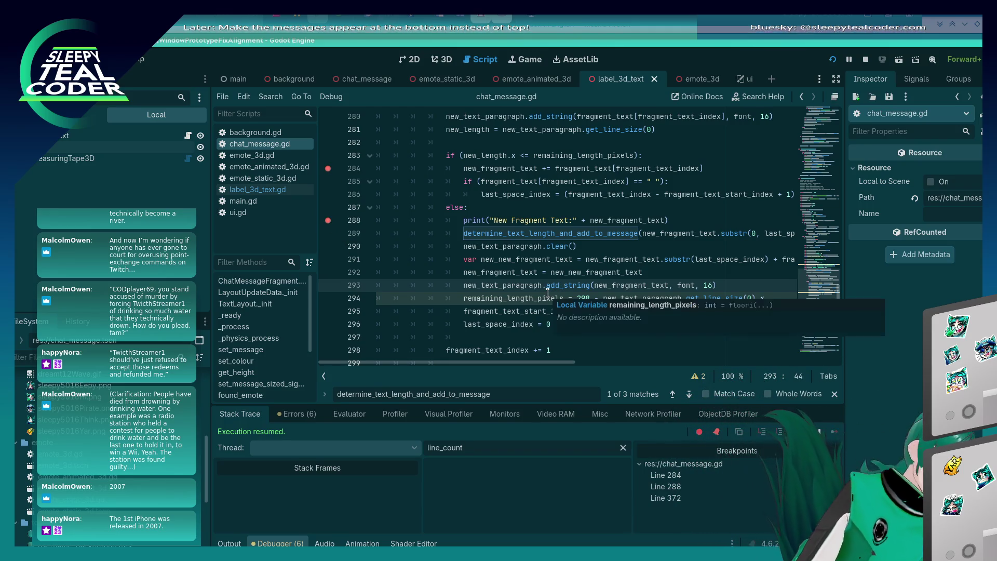
pyautogui.moveTo(548, 294)
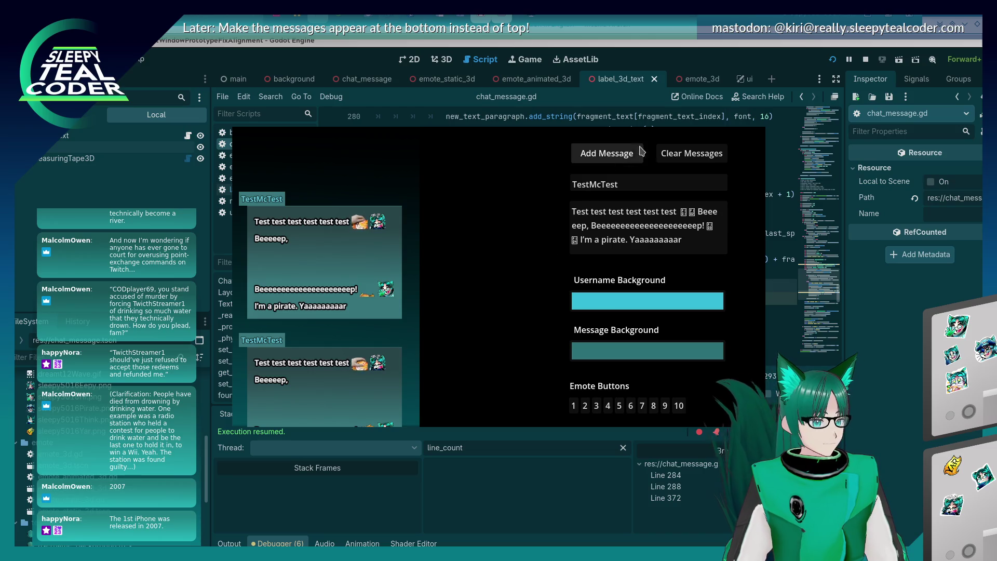
# - Clear and re-add a test message, remove the line 284 breakpoint, and continue
pyautogui.click(692, 153)
pyautogui.click(605, 154)
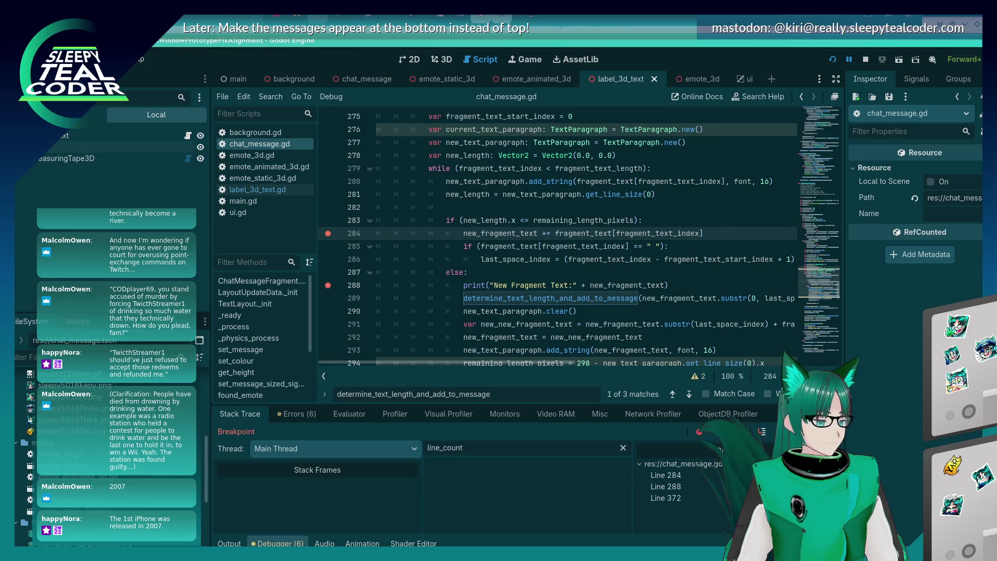
pyautogui.click(328, 233)
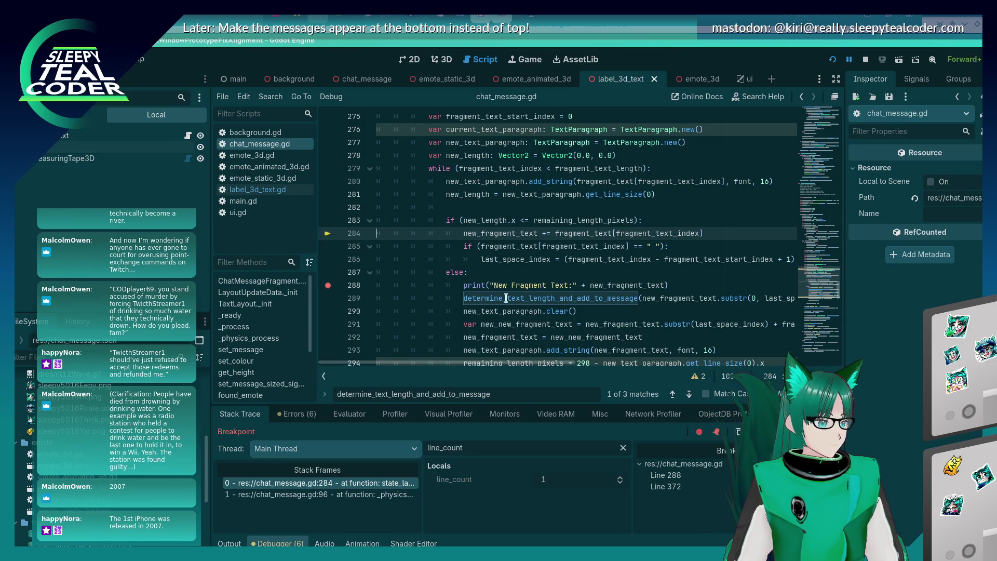
pyautogui.press('F12')
# - Inspect variable values, continue to line 372, and remove that breakpoint
pyautogui.hotkey('alt', 'Tab')
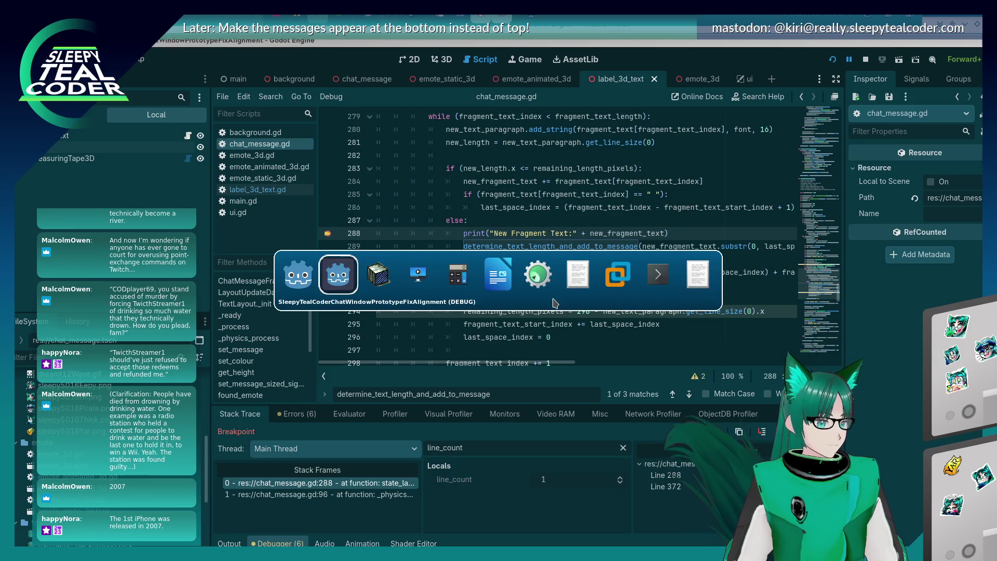
pyautogui.hotkey('shift', 'Tab')
pyautogui.hotkey('shift', 'Tab')
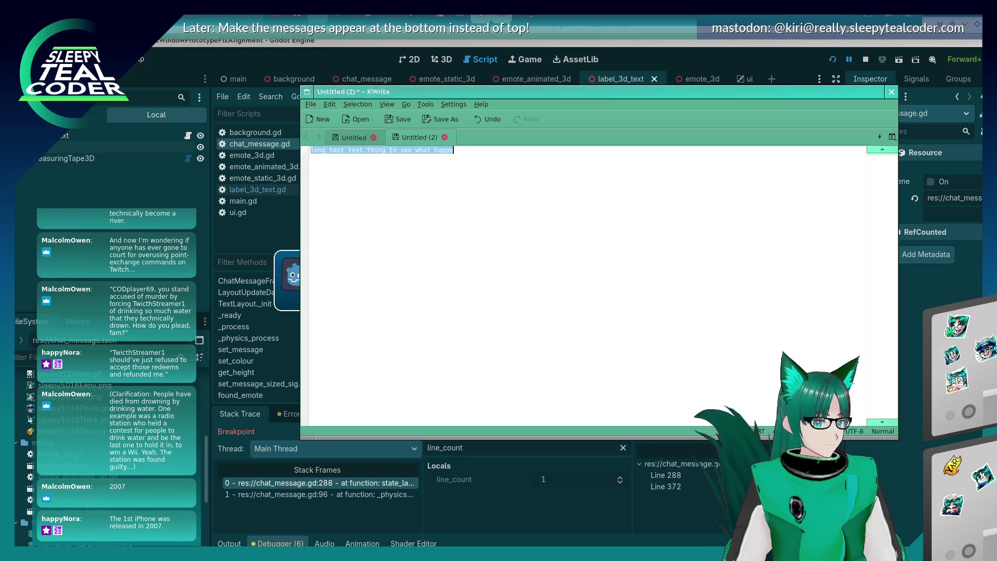
pyautogui.hotkey('alt', 'Tab')
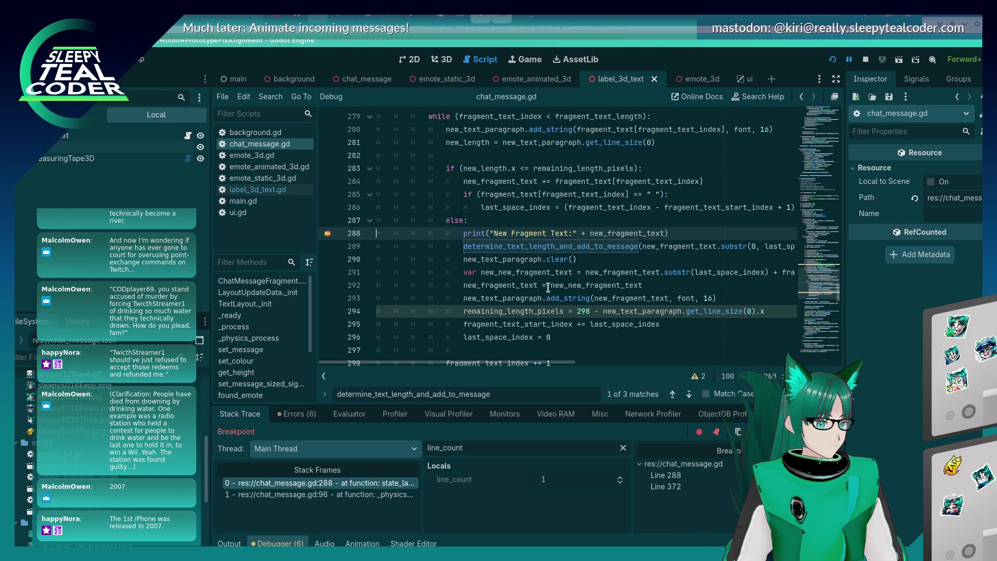
pyautogui.moveTo(623, 236)
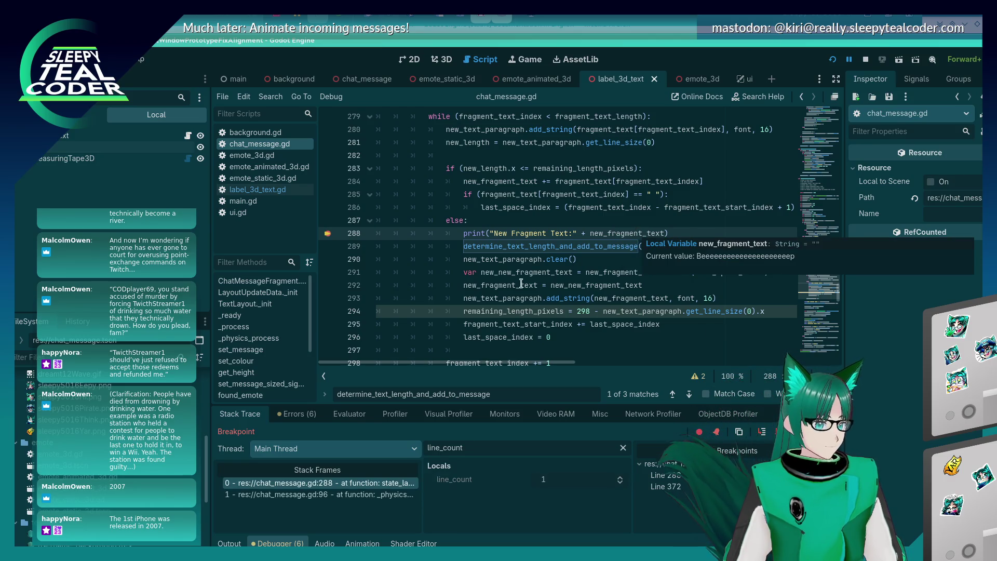
pyautogui.press('F12')
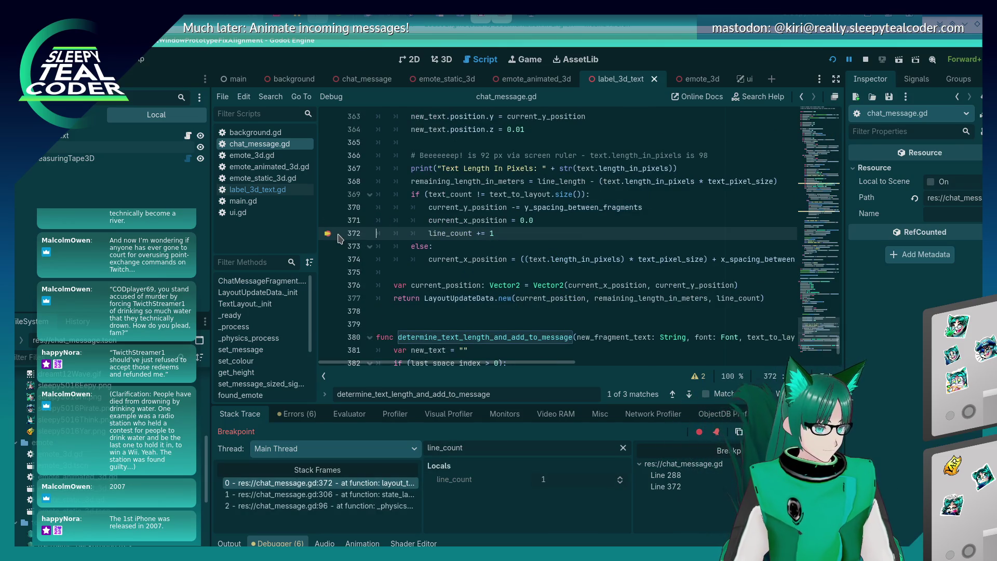
pyautogui.click(837, 432)
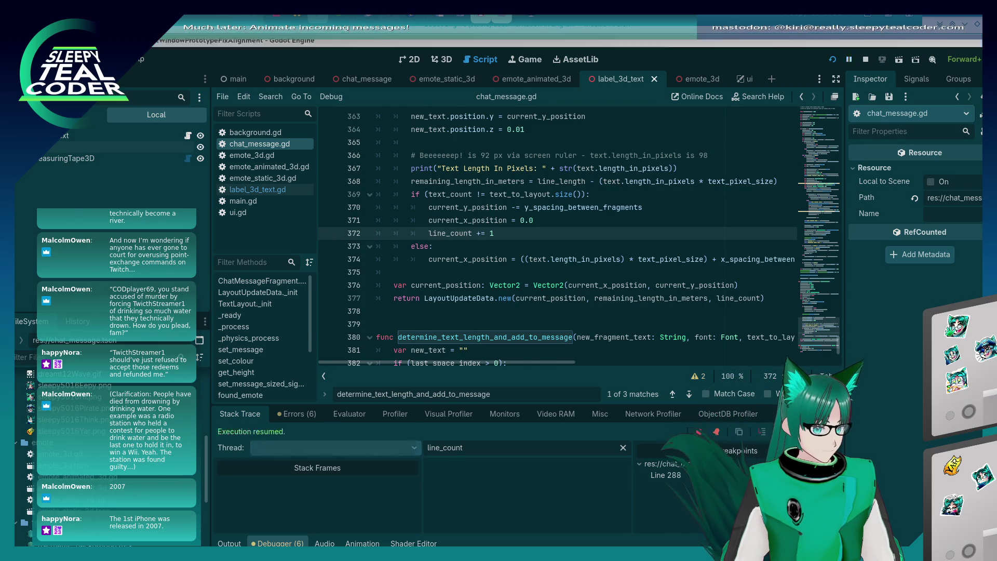
# - Resume the game, add another TestMcTest message, and review the wrapping code
pyautogui.click(837, 432)
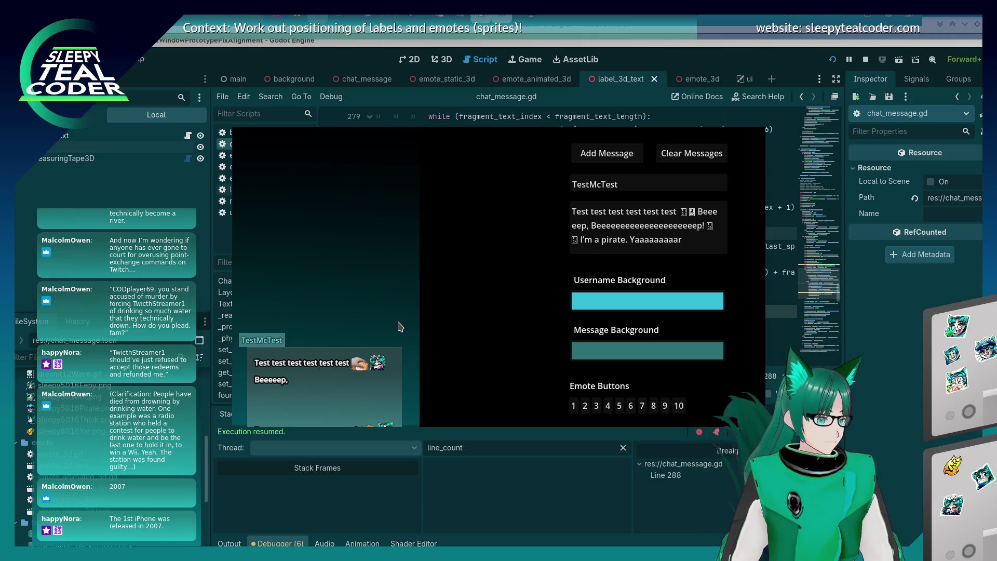
pyautogui.click(627, 163)
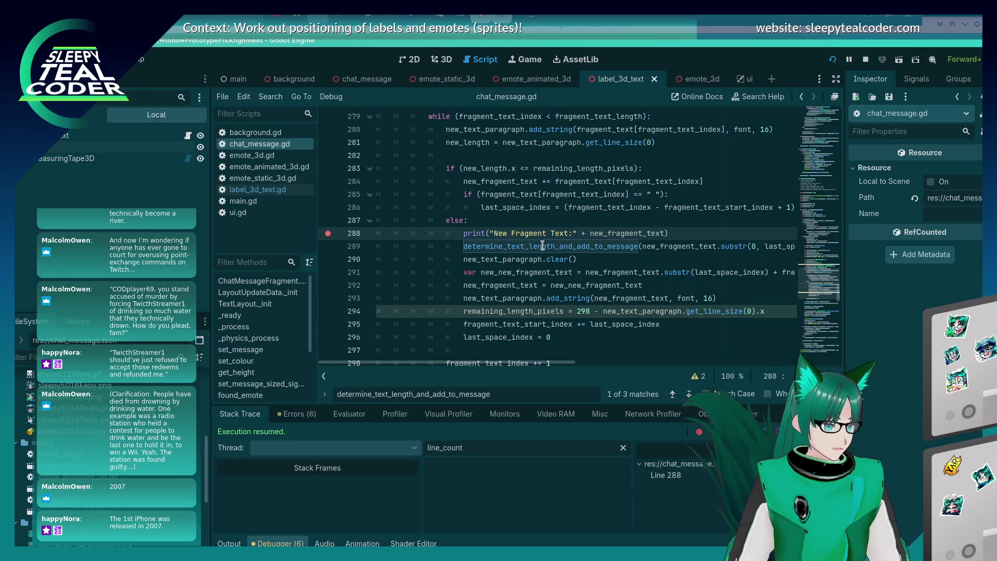
pyautogui.scroll(-1, 542, 246)
pyautogui.scroll(2, 535, 249)
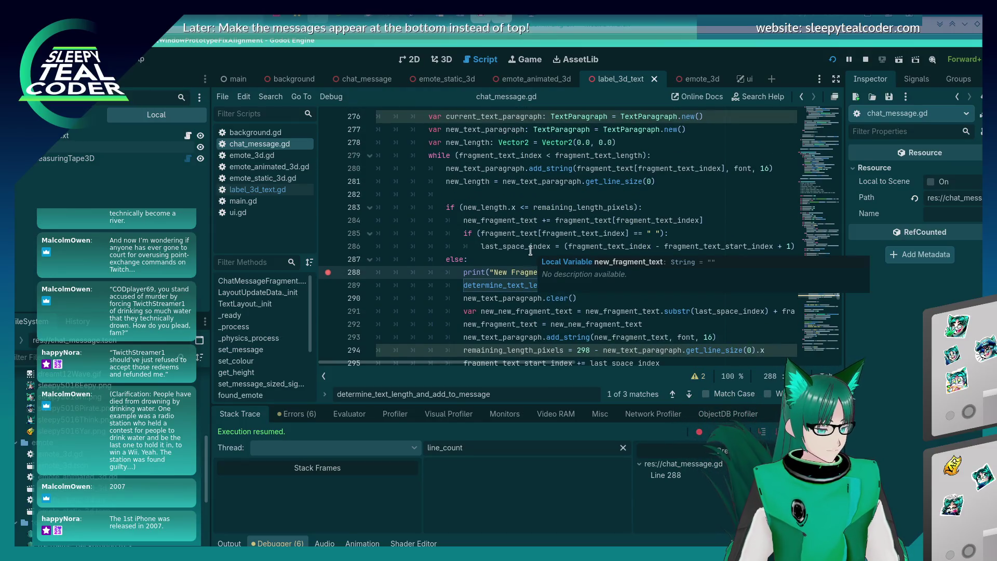
pyautogui.scroll(2, 507, 270)
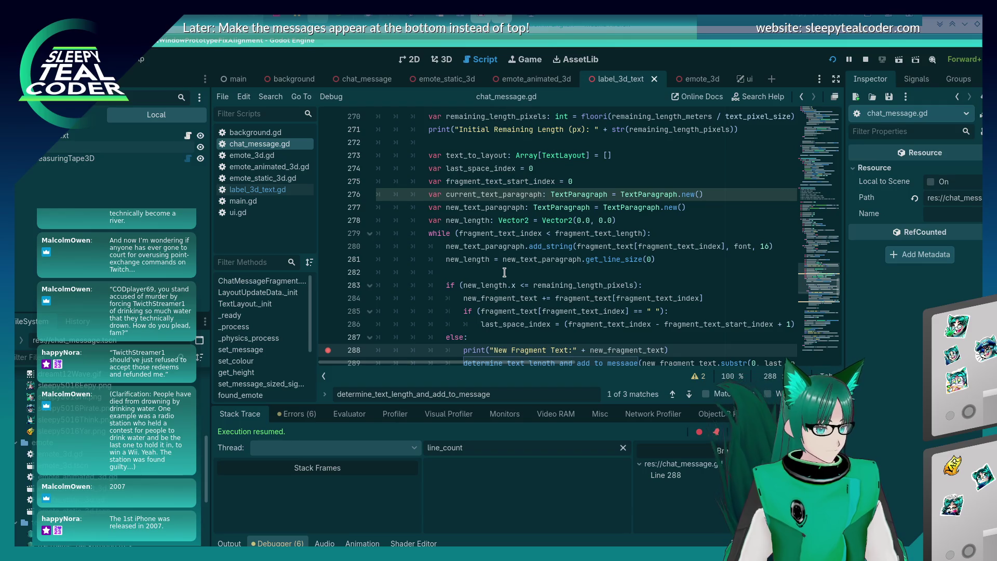
pyautogui.scroll(-2, 505, 272)
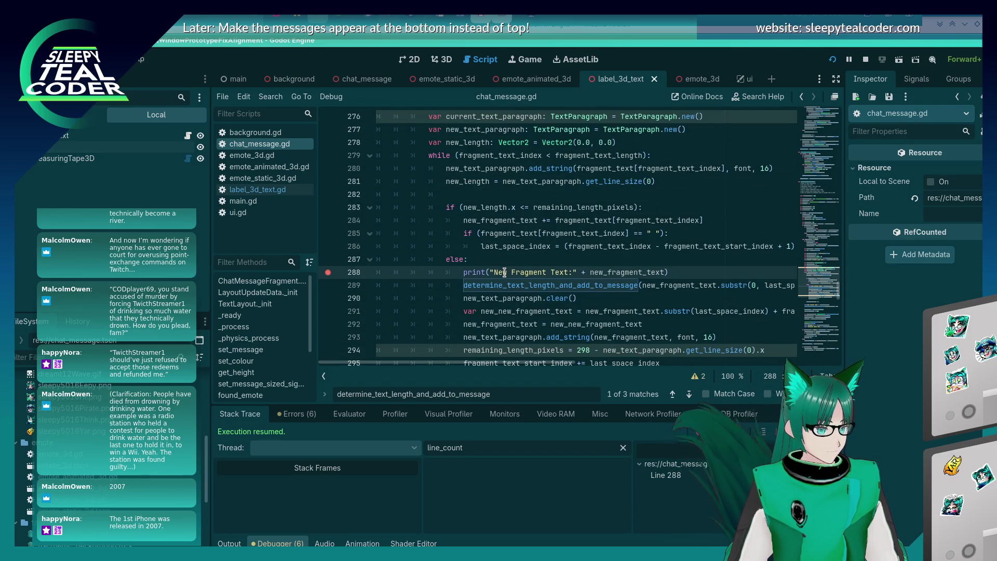
pyautogui.scroll(-1, 505, 272)
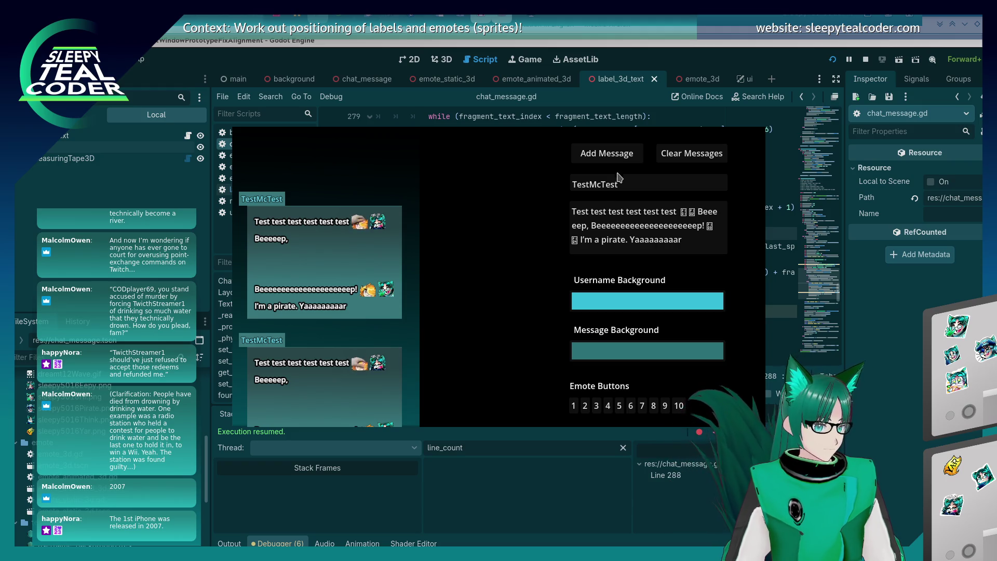
# - Add another message and step over from line 288 through to line 293
pyautogui.click(625, 154)
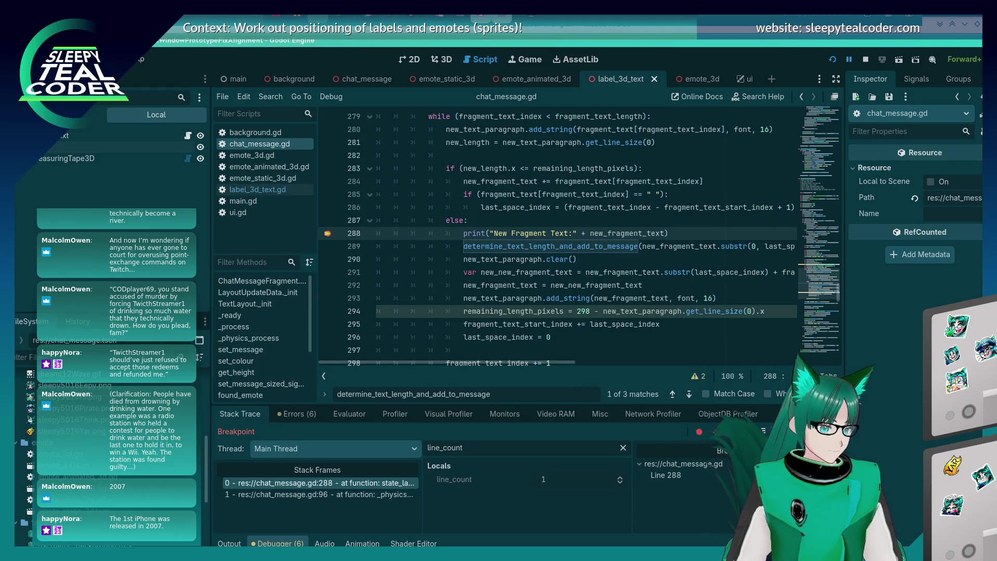
pyautogui.press('F10')
pyautogui.press('F10')
pyautogui.press('F10')
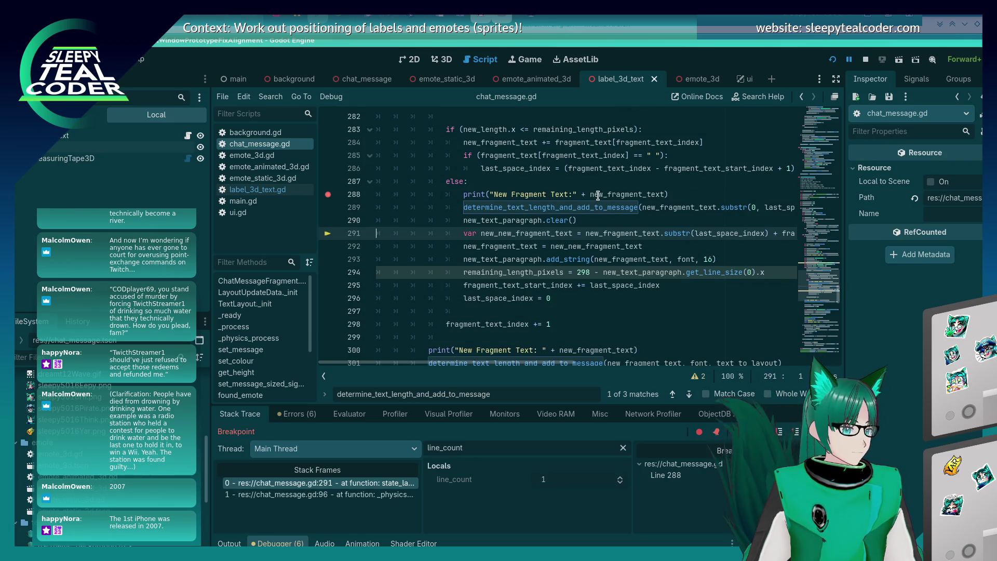
pyautogui.moveTo(597, 195)
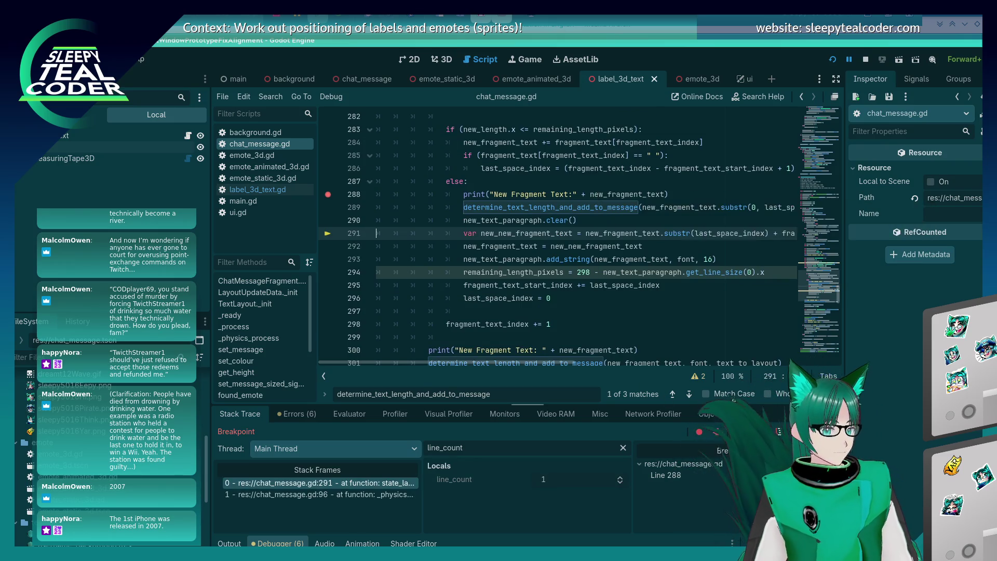
pyautogui.press('F10')
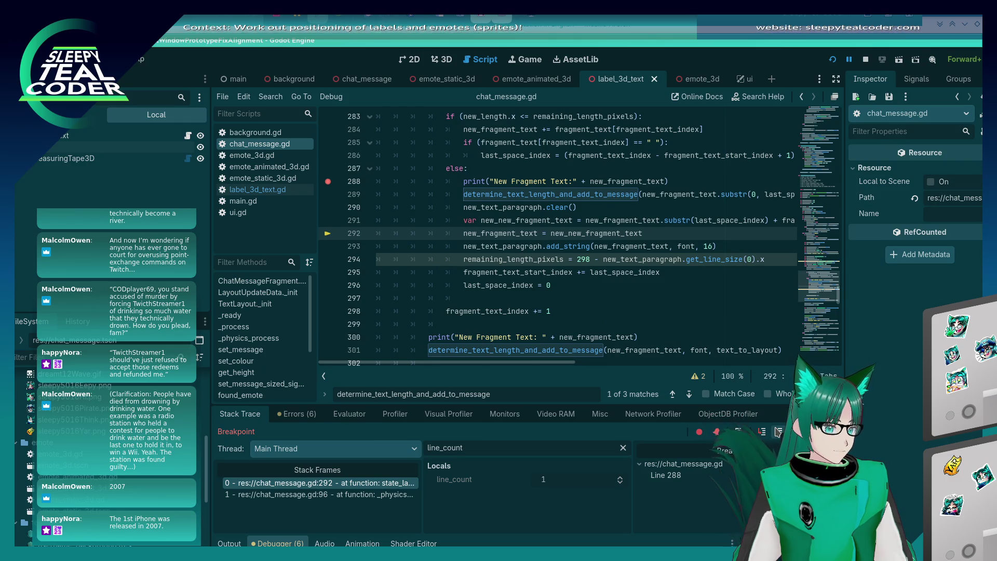
pyautogui.click(778, 432)
# - Step over to line 295, then continue until the line 288 breakpoint hits again
pyautogui.moveTo(686, 184)
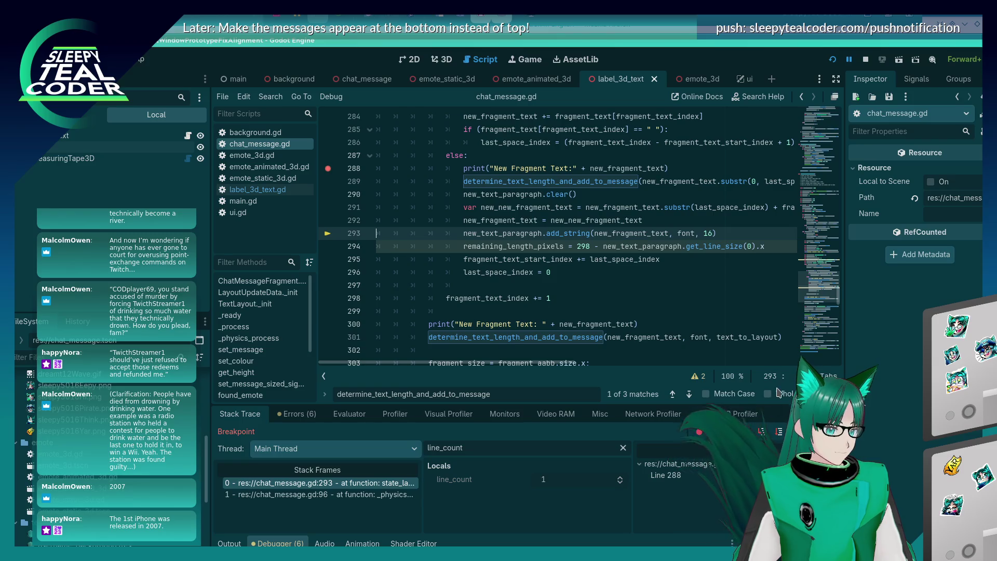
pyautogui.scroll(2, 714, 350)
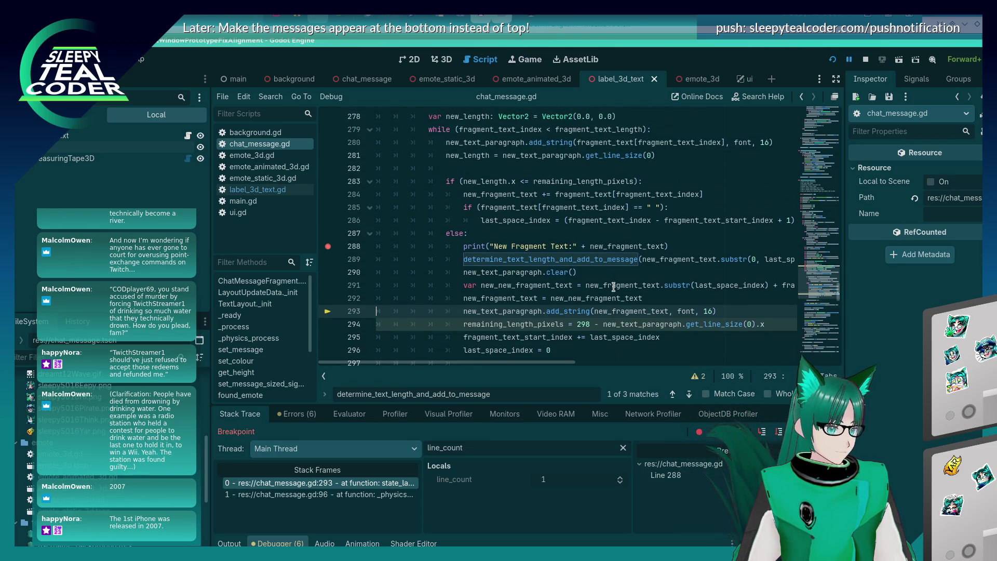
pyautogui.moveTo(613, 286)
pyautogui.scroll(-1, 613, 287)
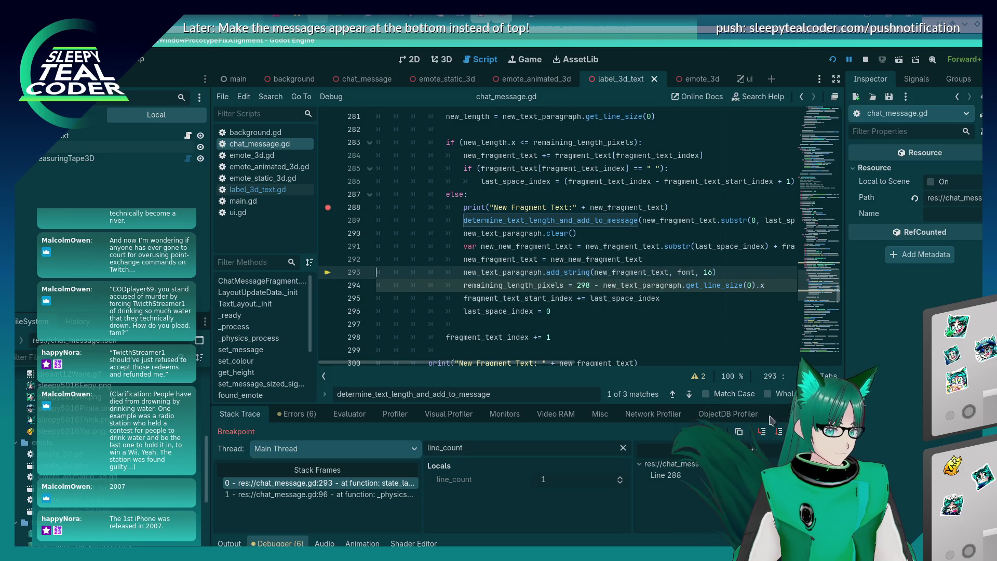
pyautogui.click(781, 433)
pyautogui.click(779, 433)
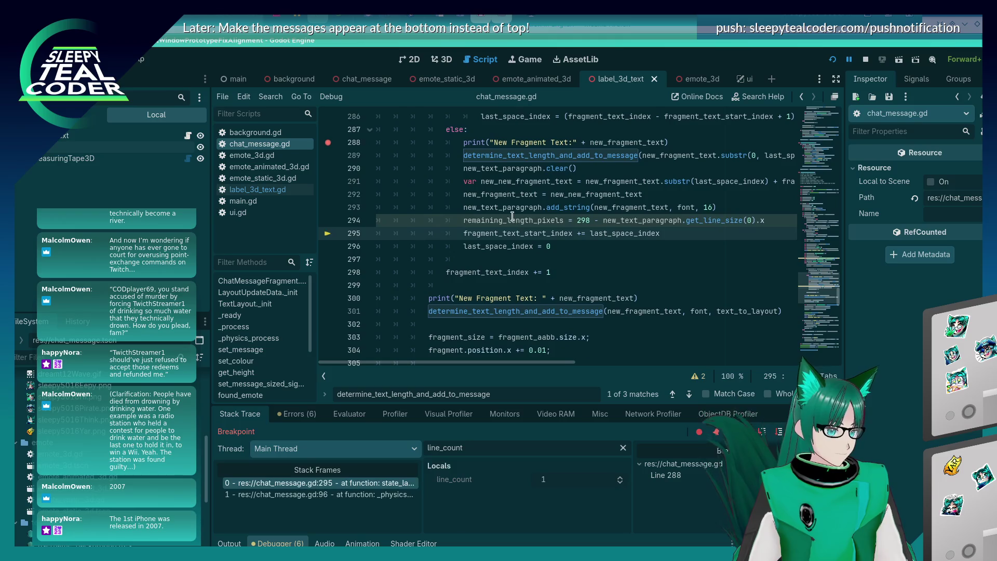
pyautogui.press('F12')
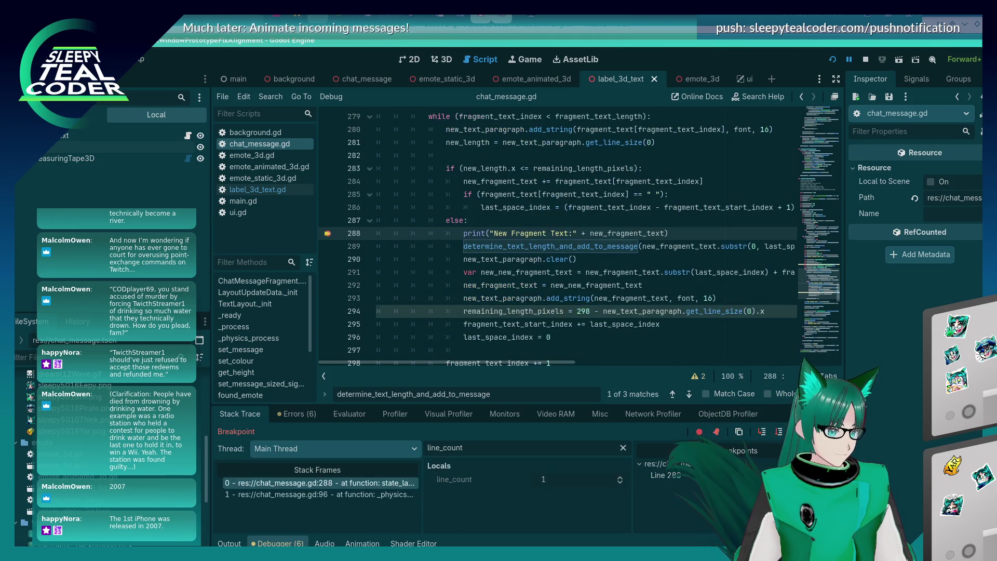
pyautogui.moveTo(604, 234)
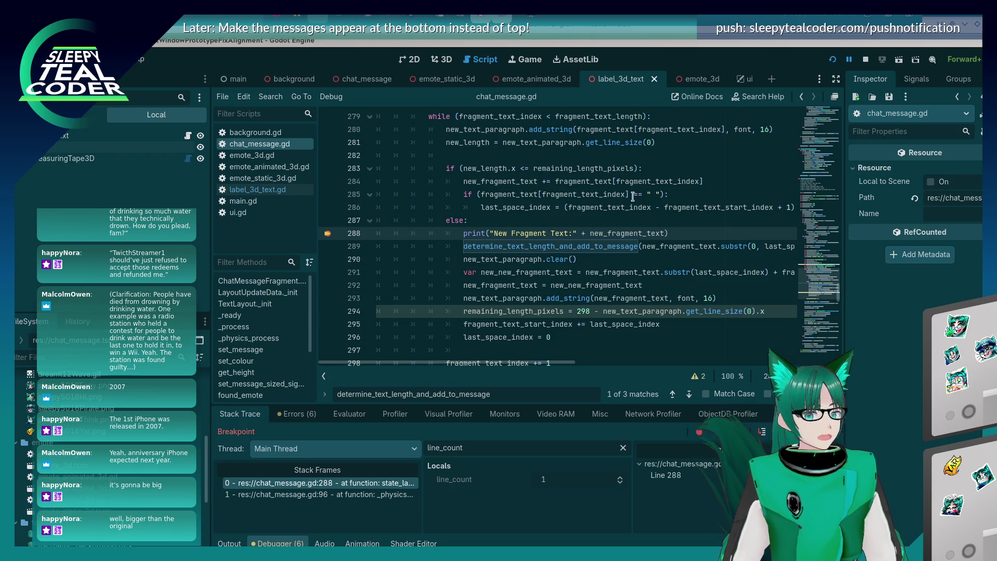
pyautogui.click(580, 246)
pyautogui.click(599, 232)
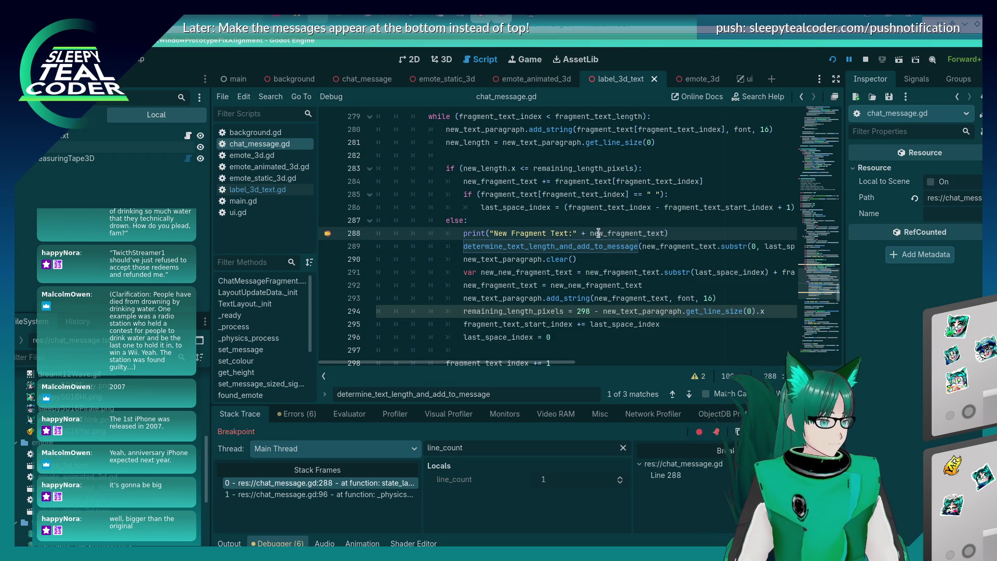
pyautogui.hotkey('alt', 'Tab')
pyautogui.hotkey('alt', 'shift', 'Tab')
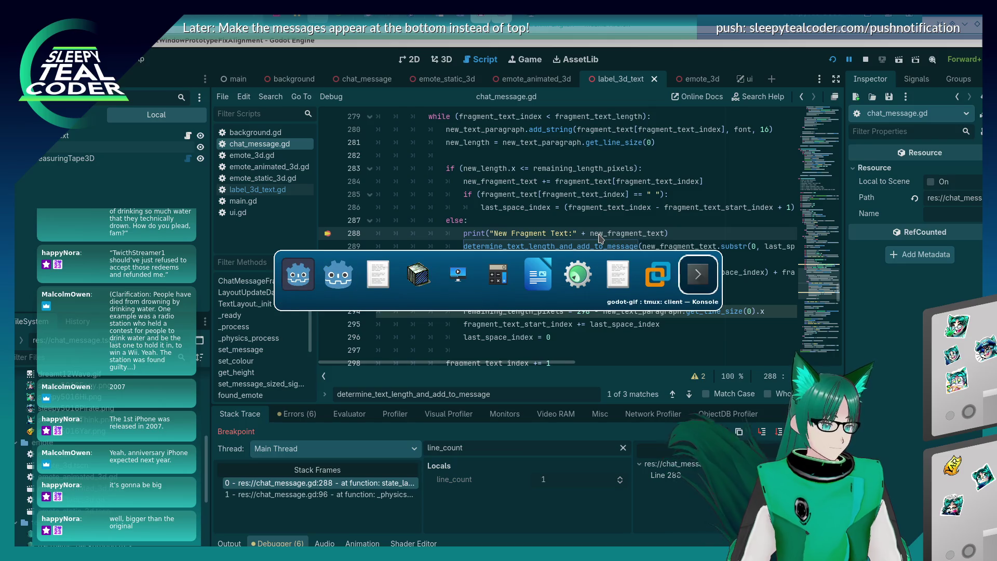
pyautogui.hotkey('alt', 'Tab')
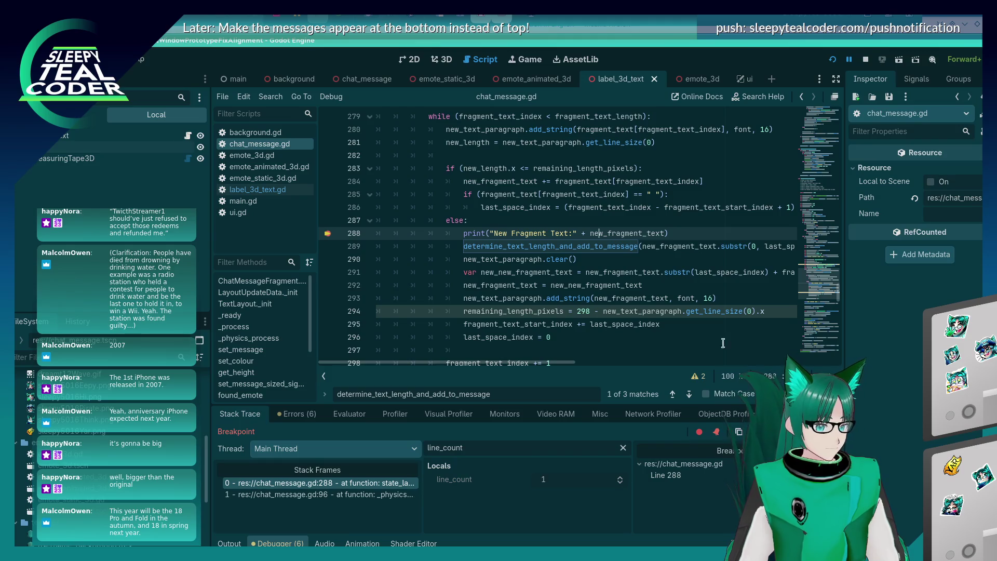
pyautogui.moveTo(707, 266)
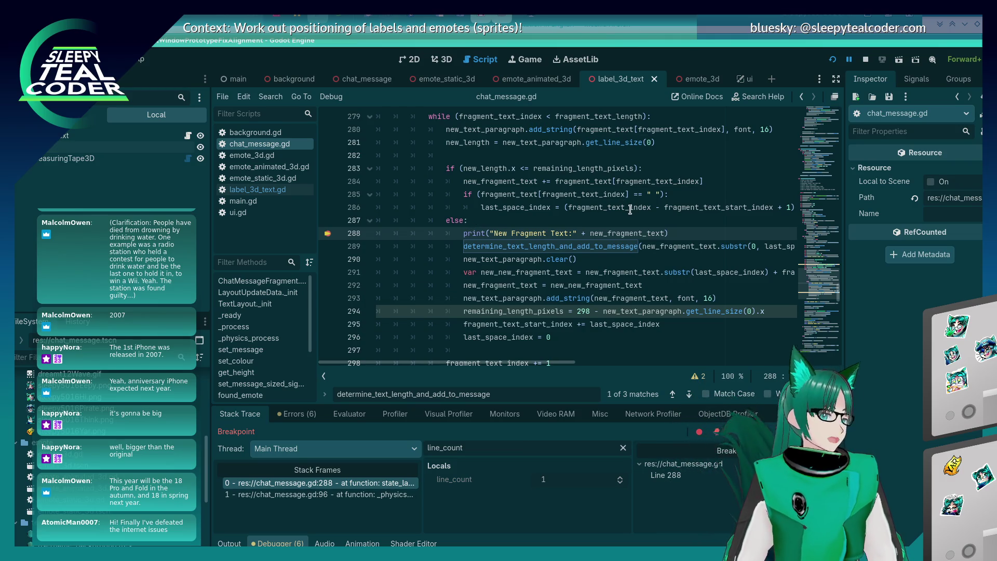
pyautogui.moveTo(630, 209)
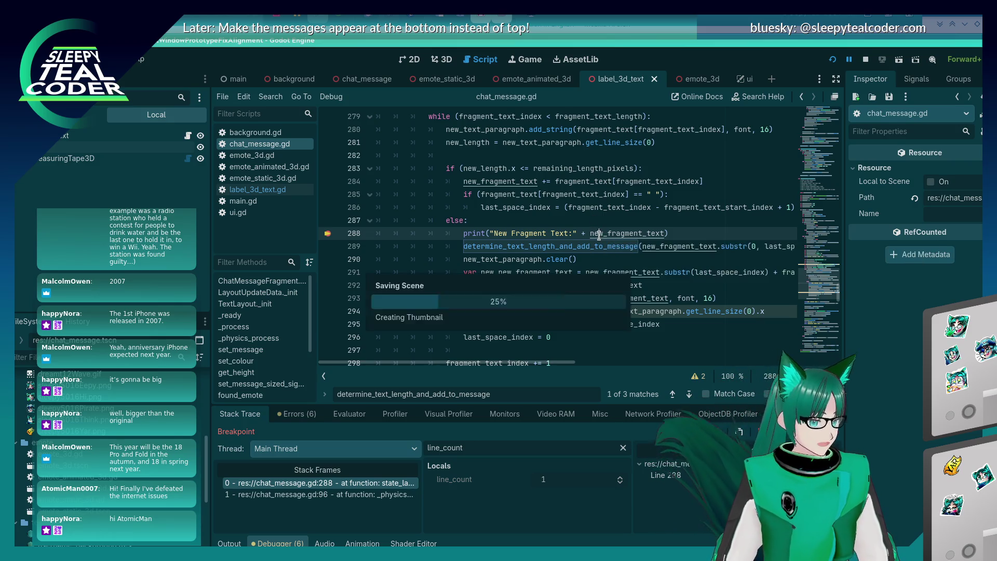
pyautogui.moveTo(595, 240)
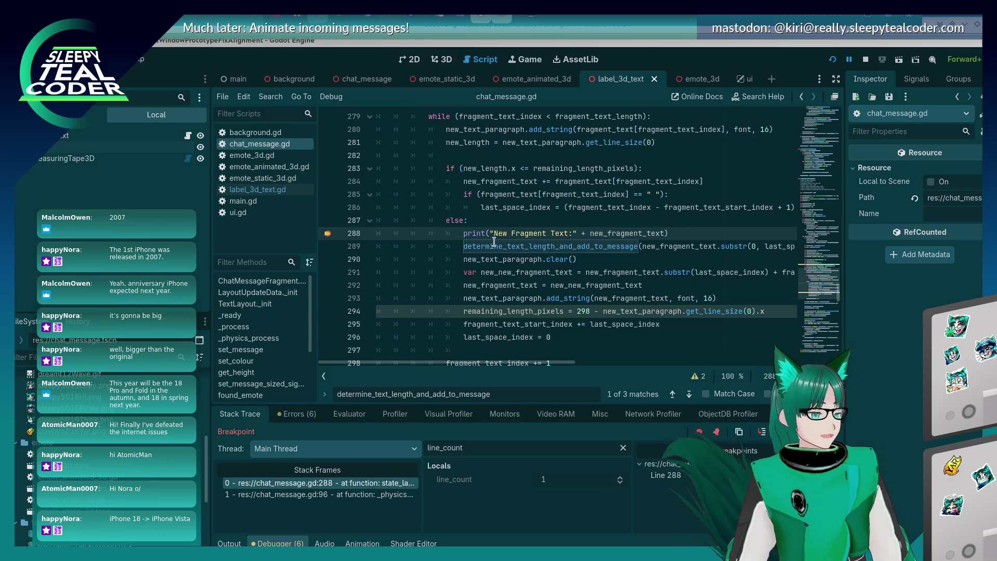
pyautogui.click(583, 258)
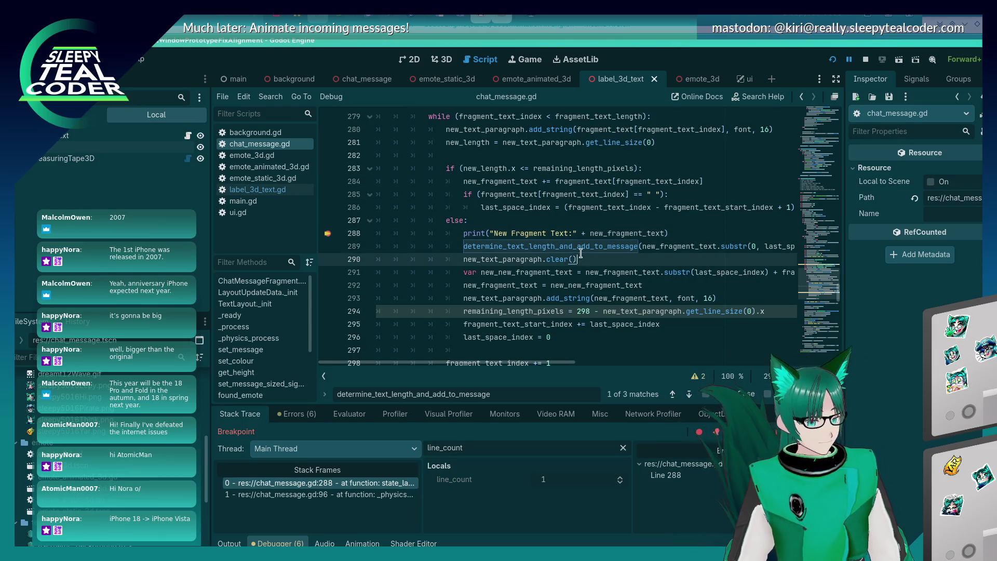
# - Save chat_message.gd and step over from line 288 to line 291
pyautogui.hotkey('alt', 'Tab')
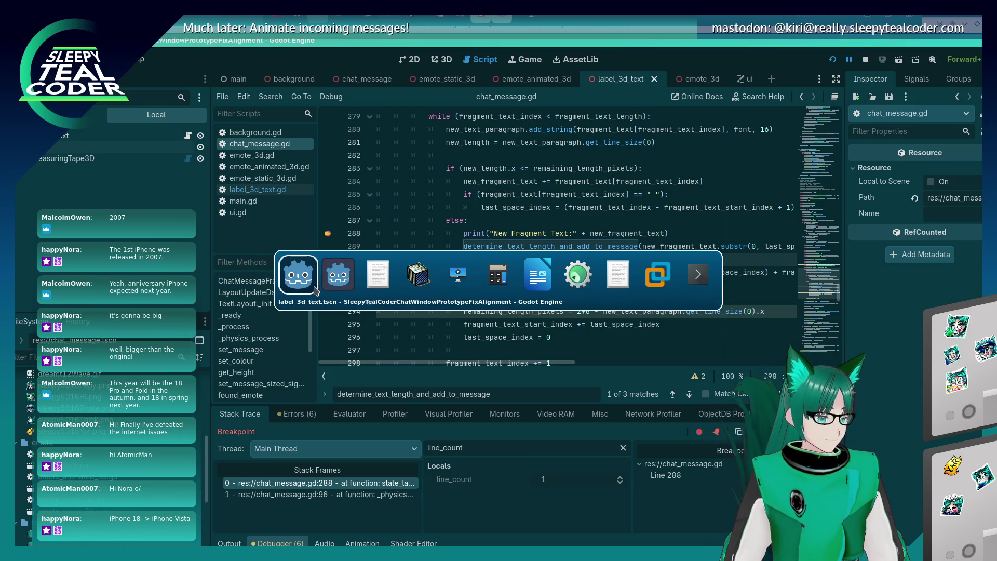
pyautogui.press('Escape')
pyautogui.hotkey('ctrl', 's')
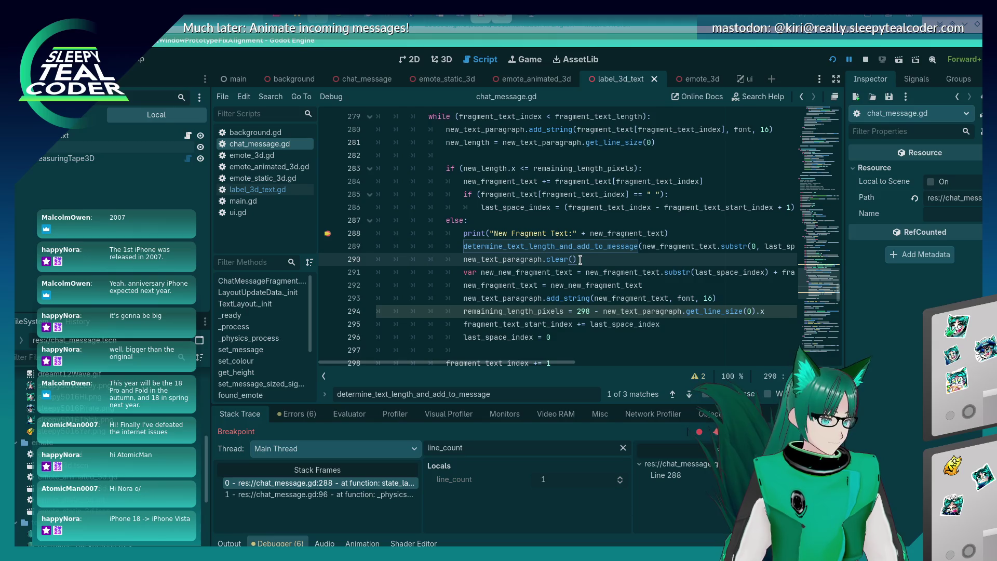
pyautogui.press('F10')
pyautogui.press('F10')
pyautogui.press('F10')
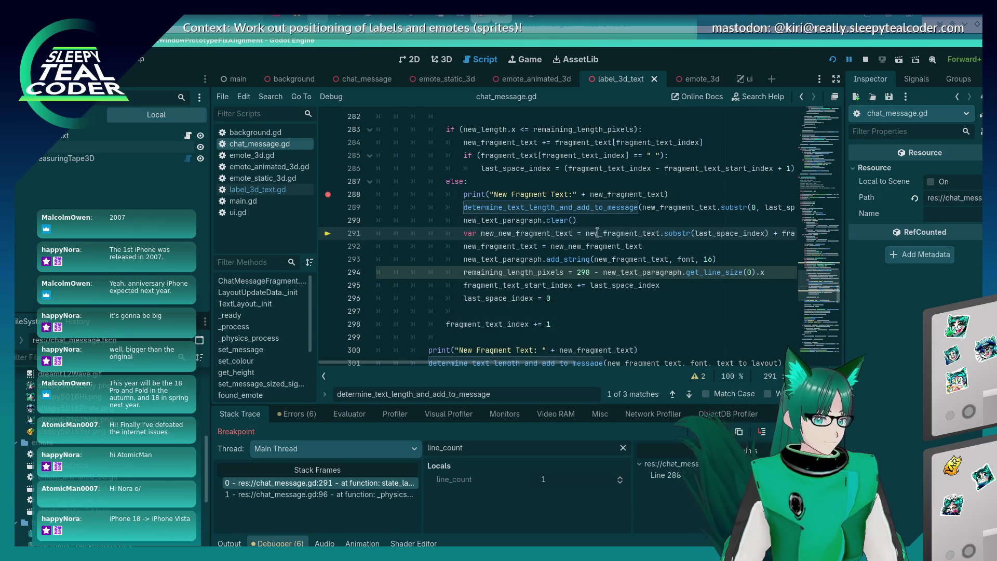
pyautogui.moveTo(602, 232)
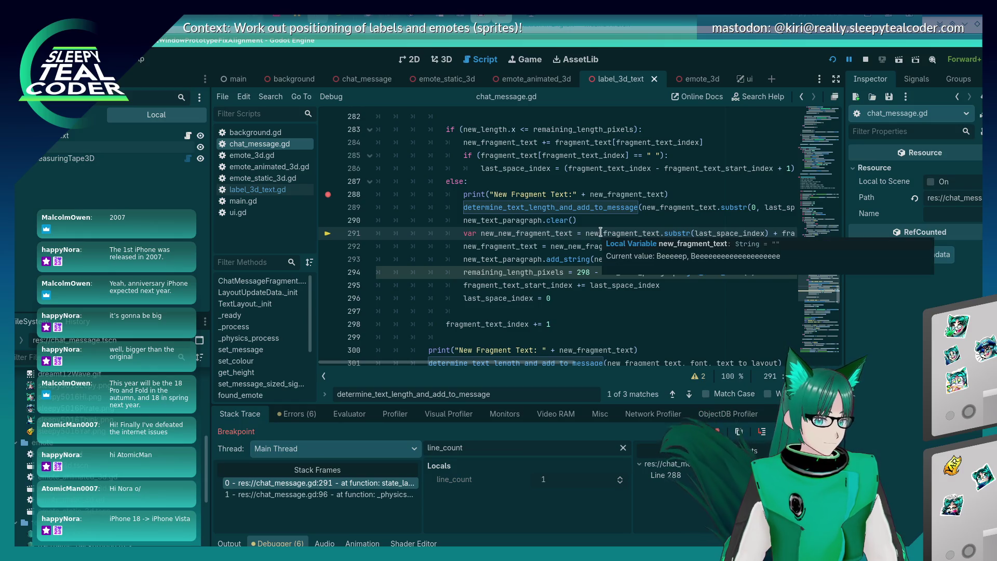
pyautogui.click(730, 220)
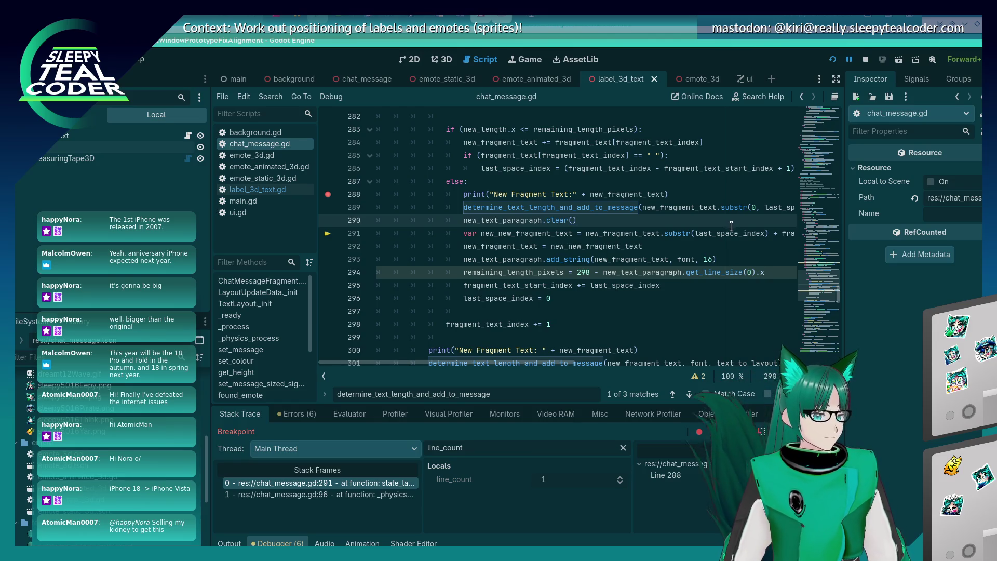
# - Inspect the wrapping variables' values while stepping over to line 293
pyautogui.moveTo(730, 235)
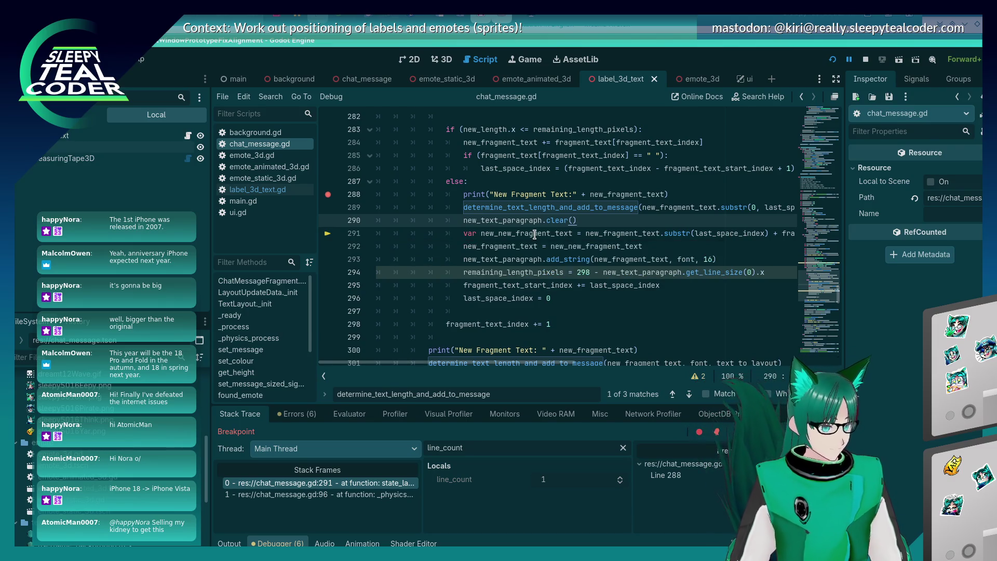
pyautogui.moveTo(535, 234)
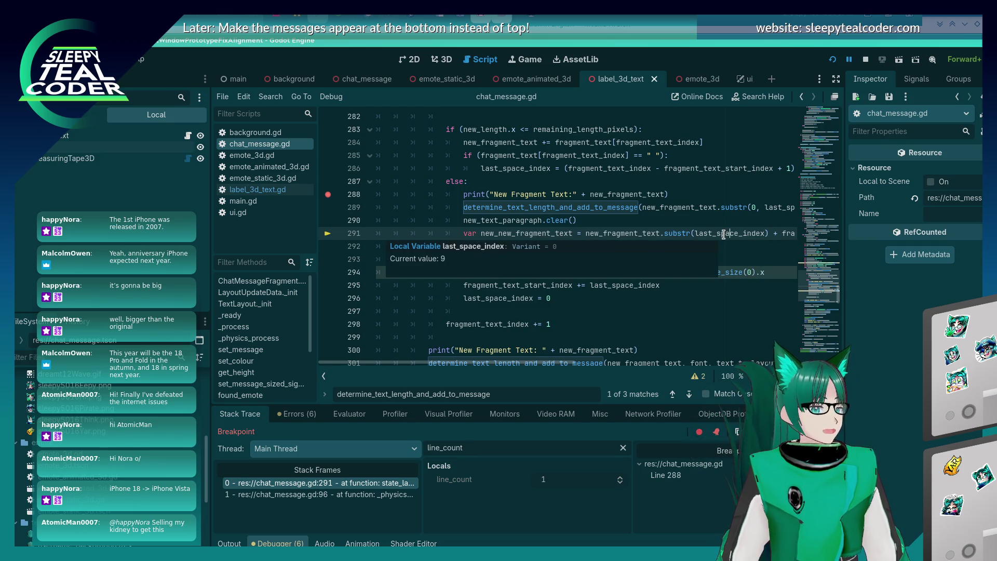
pyautogui.moveTo(734, 212)
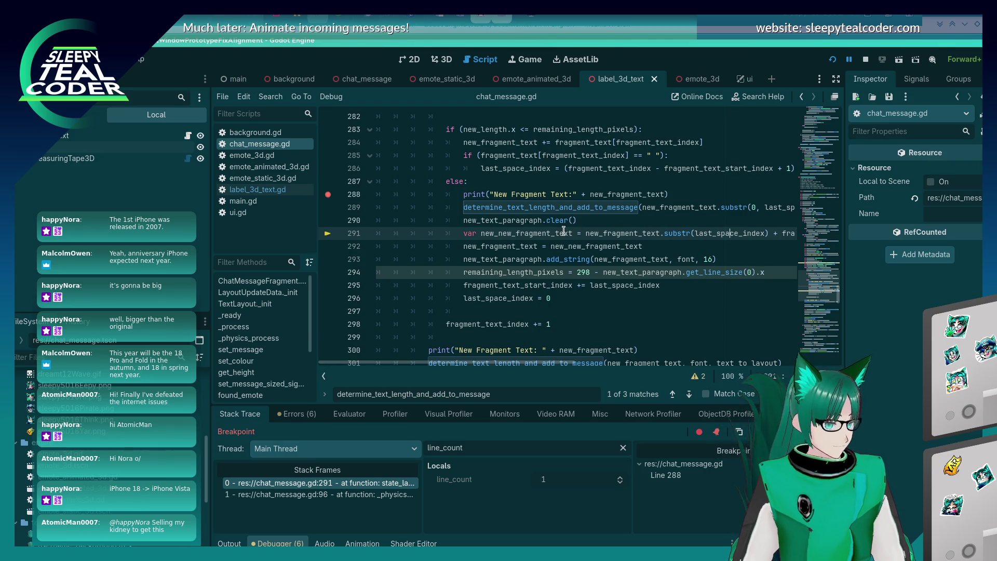
pyautogui.moveTo(565, 231)
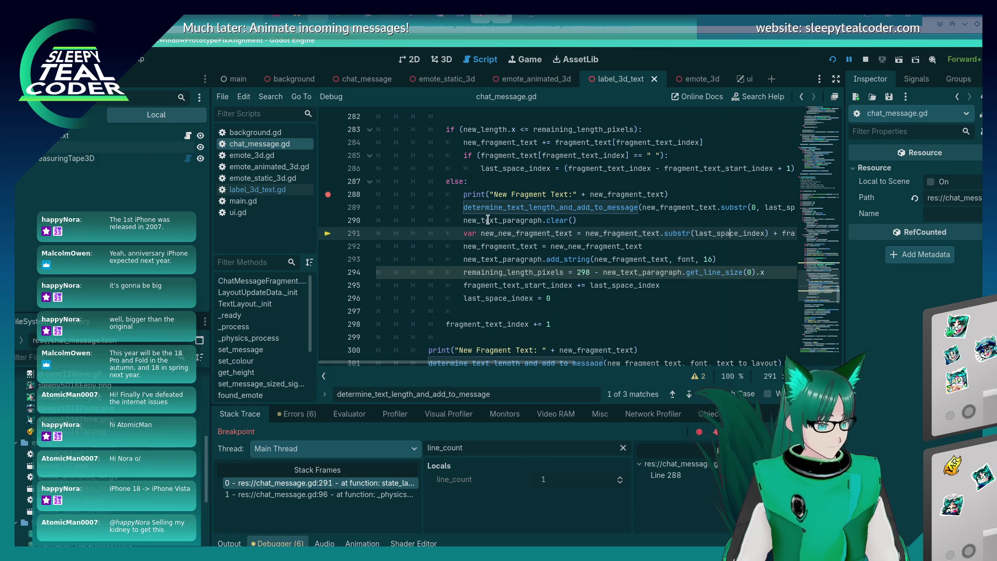
pyautogui.moveTo(486, 218)
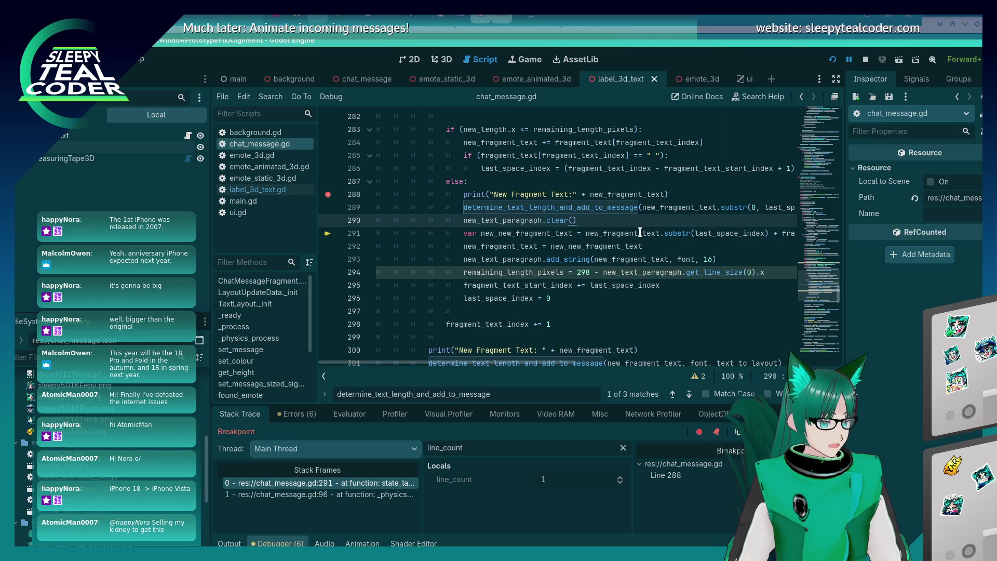
pyautogui.moveTo(640, 232)
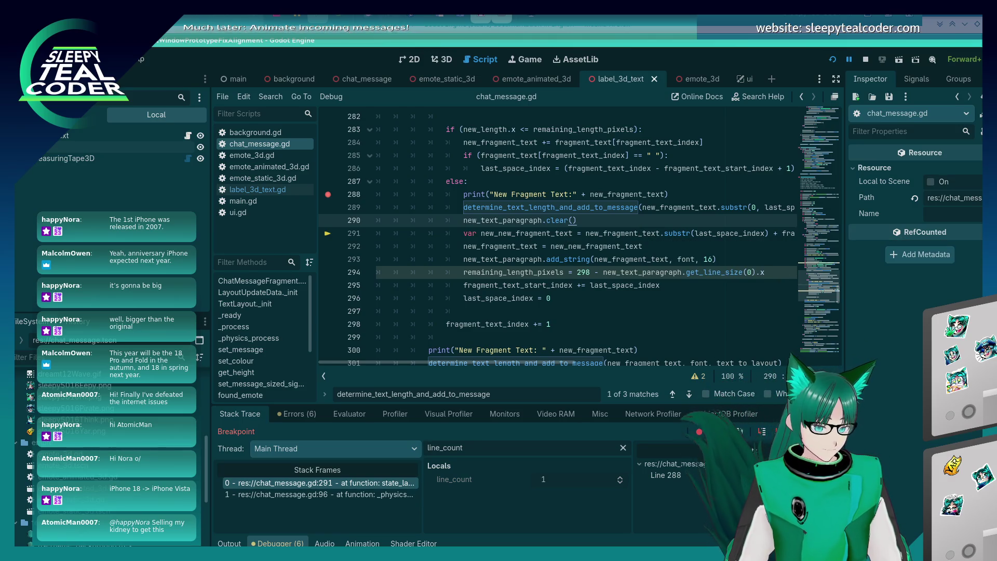
pyautogui.press('F10')
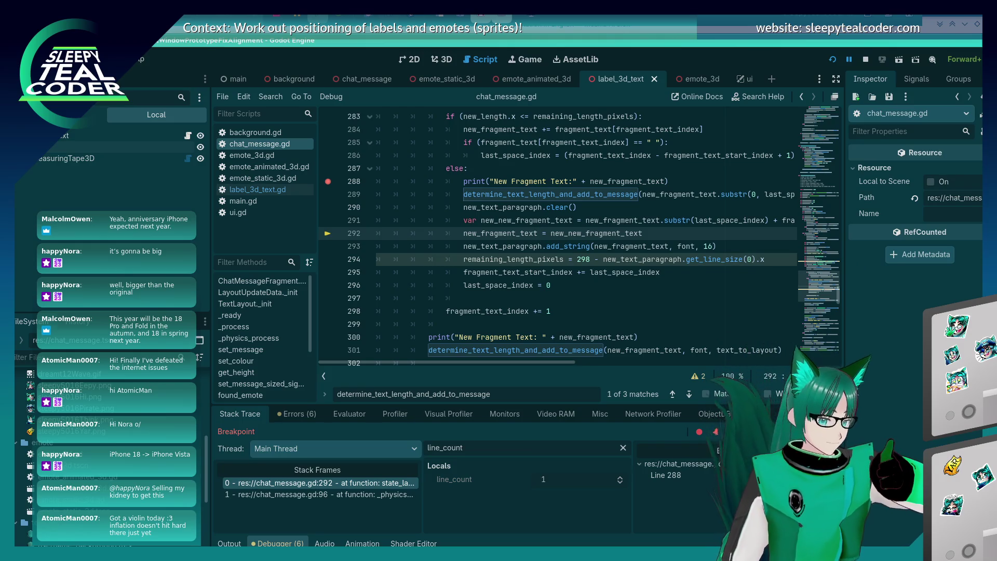
pyautogui.press('F10')
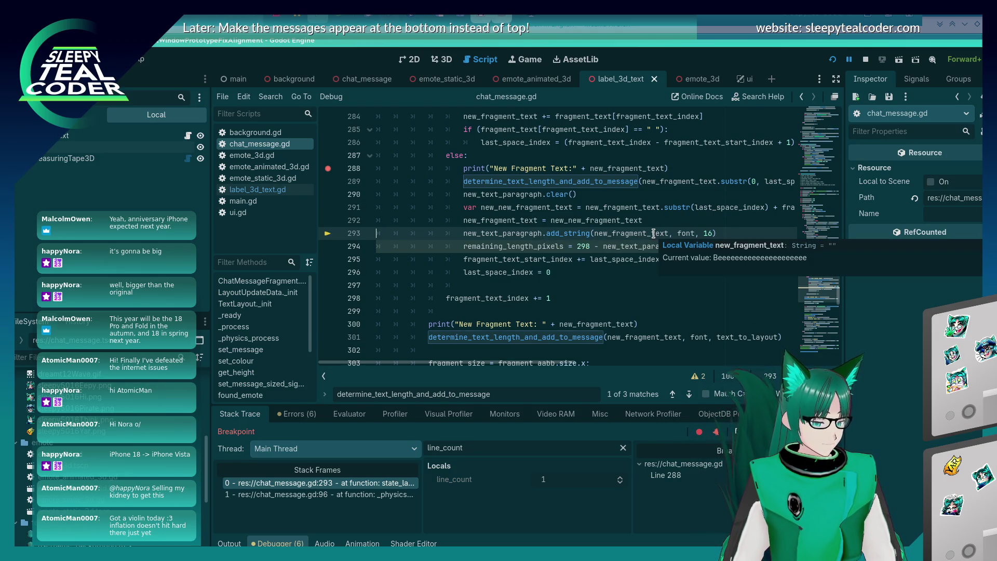
pyautogui.click(551, 223)
pyautogui.scroll(1, 576, 283)
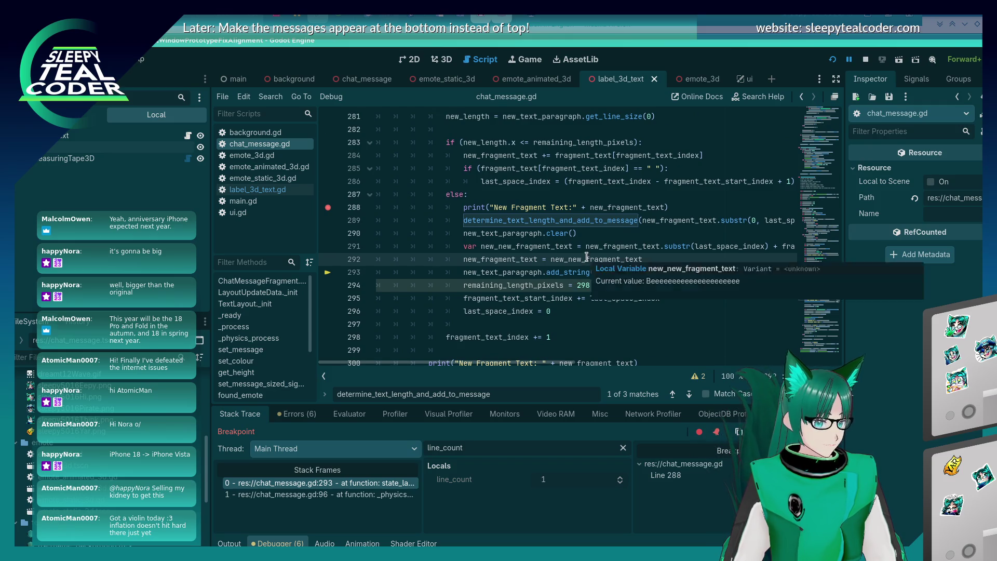
pyautogui.scroll(-2, 586, 256)
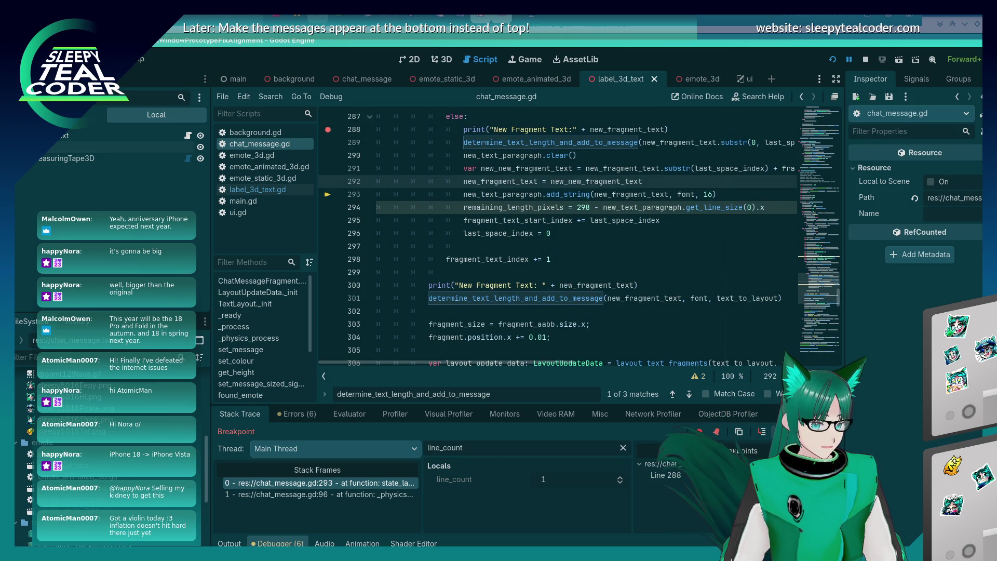
# - Step over to line 295, then continue until the line 288 breakpoint
pyautogui.press('F10')
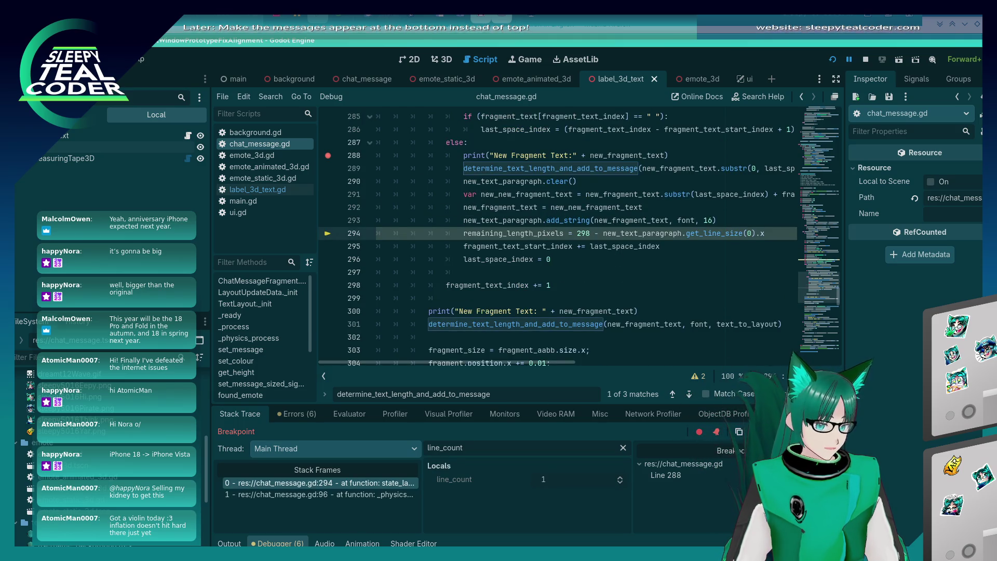
pyautogui.press('F10')
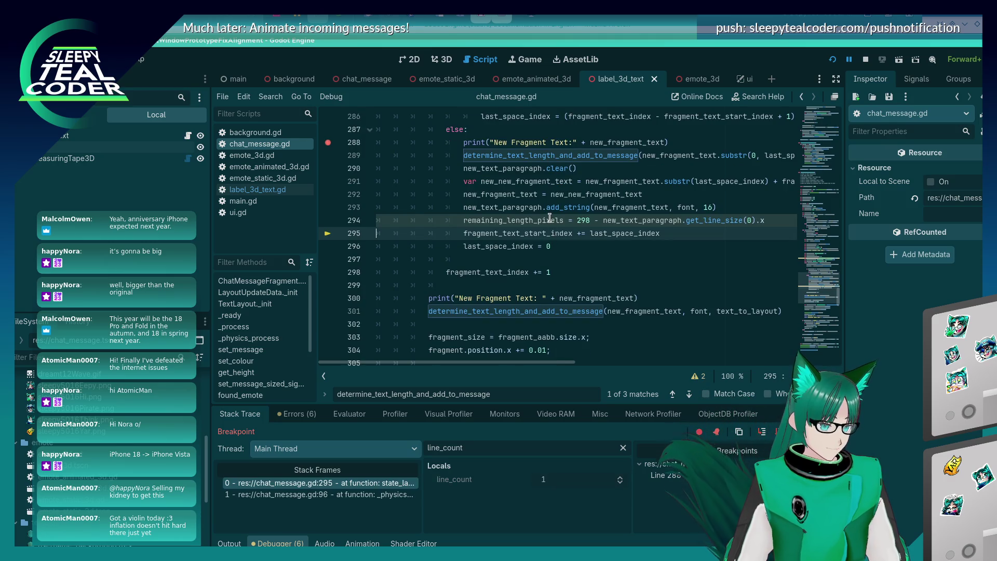
pyautogui.moveTo(549, 218)
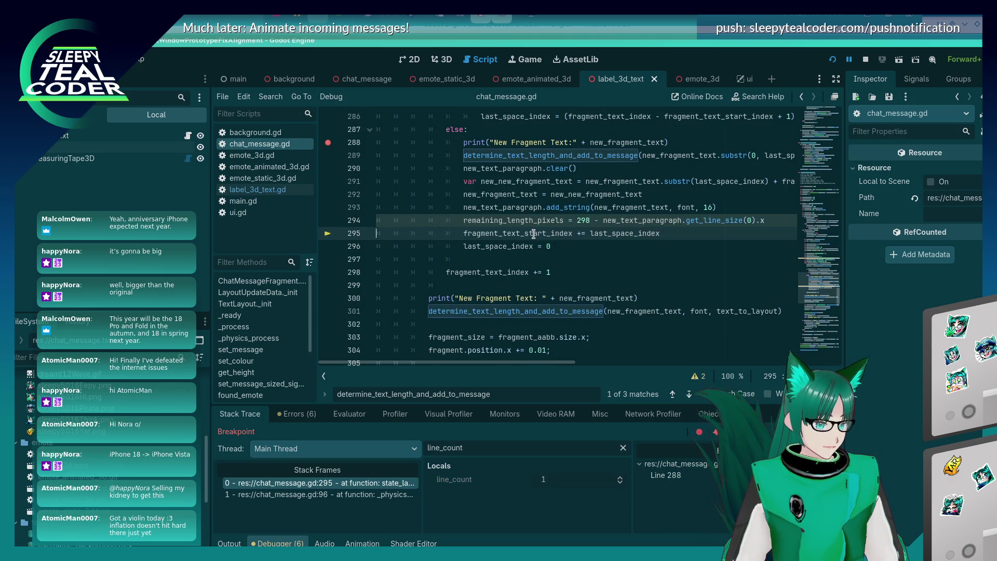
pyautogui.moveTo(540, 235)
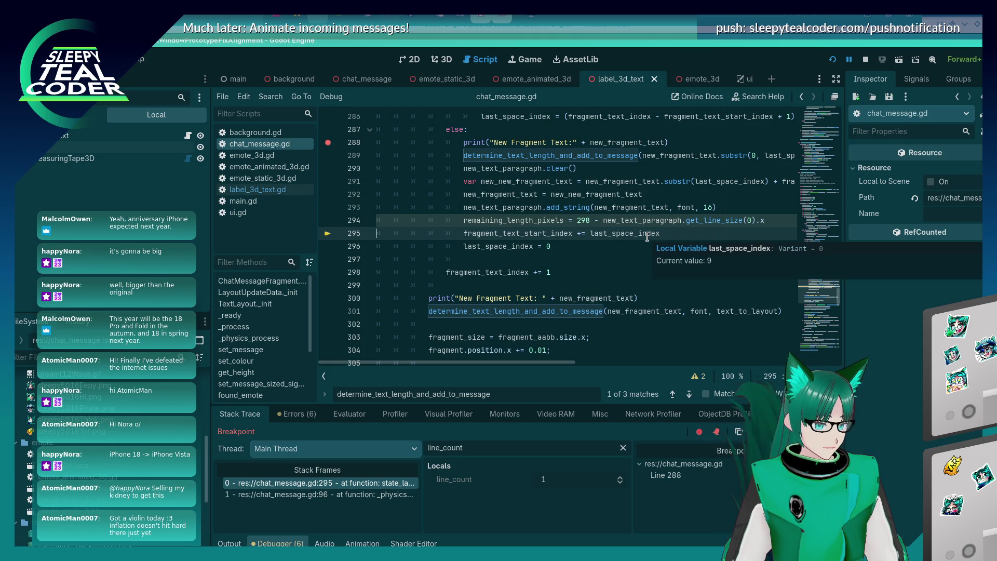
pyautogui.press('F12')
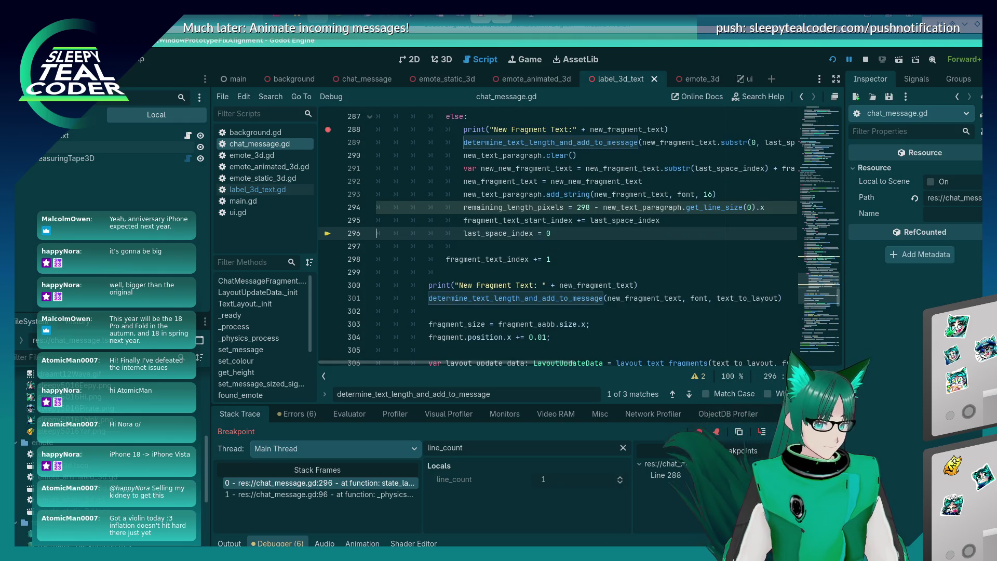
pyautogui.press('F12')
# - Step over from line 288 past the fragment-adding call to line 294, checking variable values
pyautogui.press('F10')
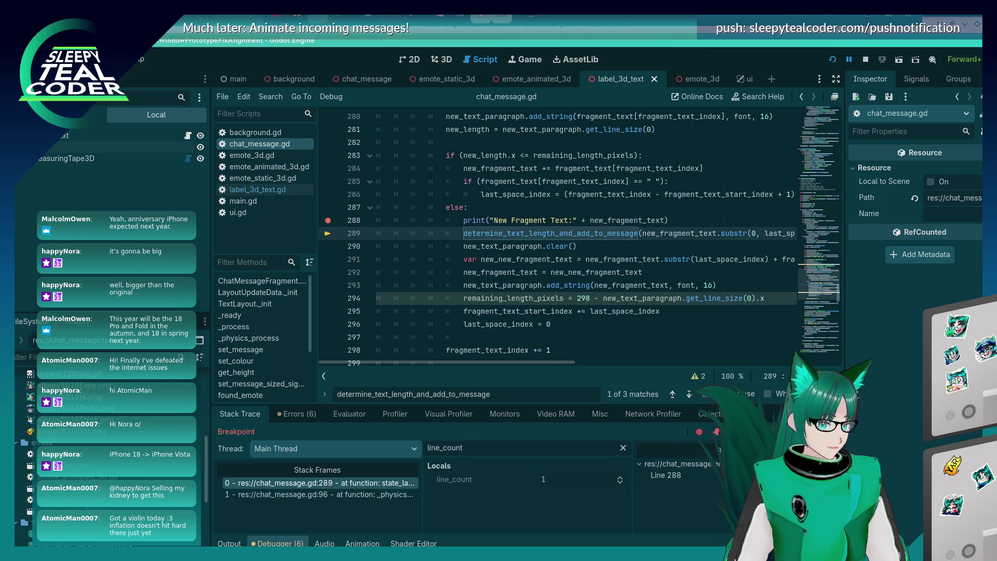
pyautogui.press('F10')
pyautogui.press('F10')
pyautogui.press('F10')
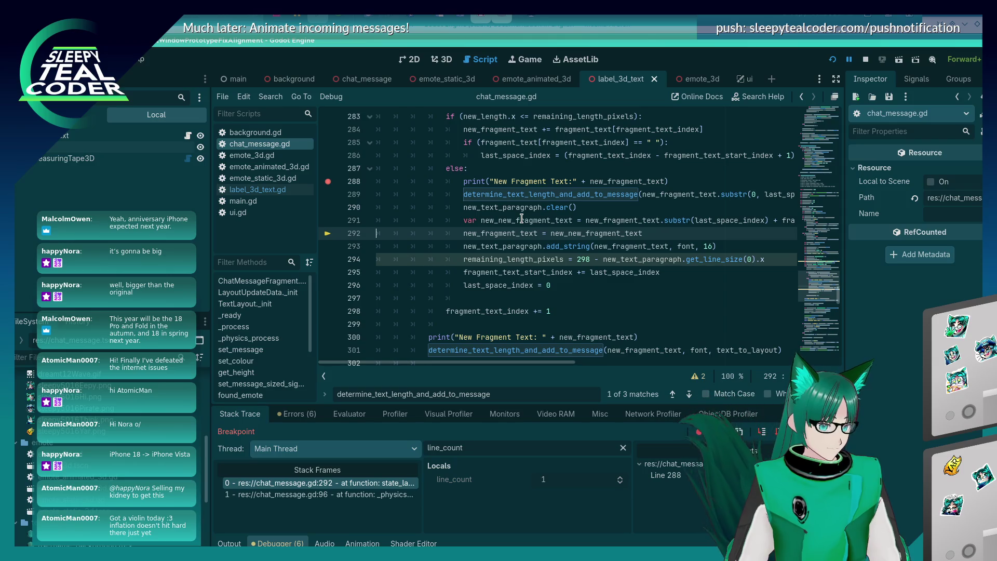
pyautogui.moveTo(608, 218)
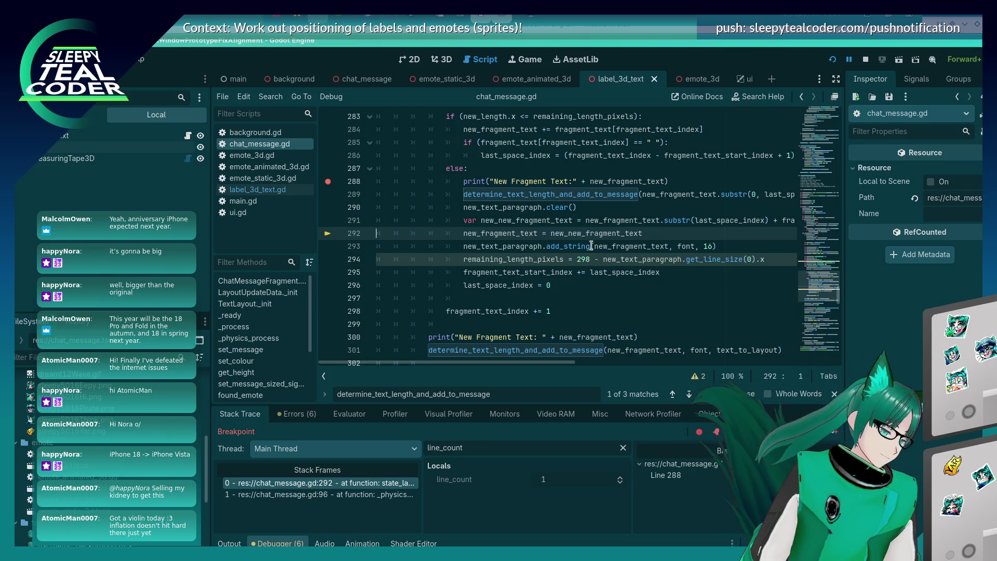
pyautogui.moveTo(556, 251)
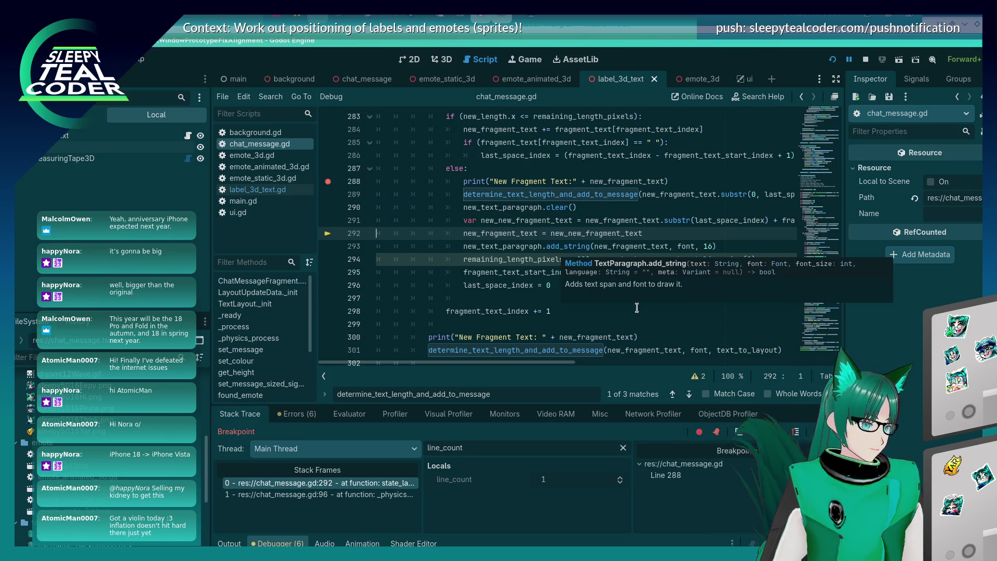
pyautogui.click(779, 433)
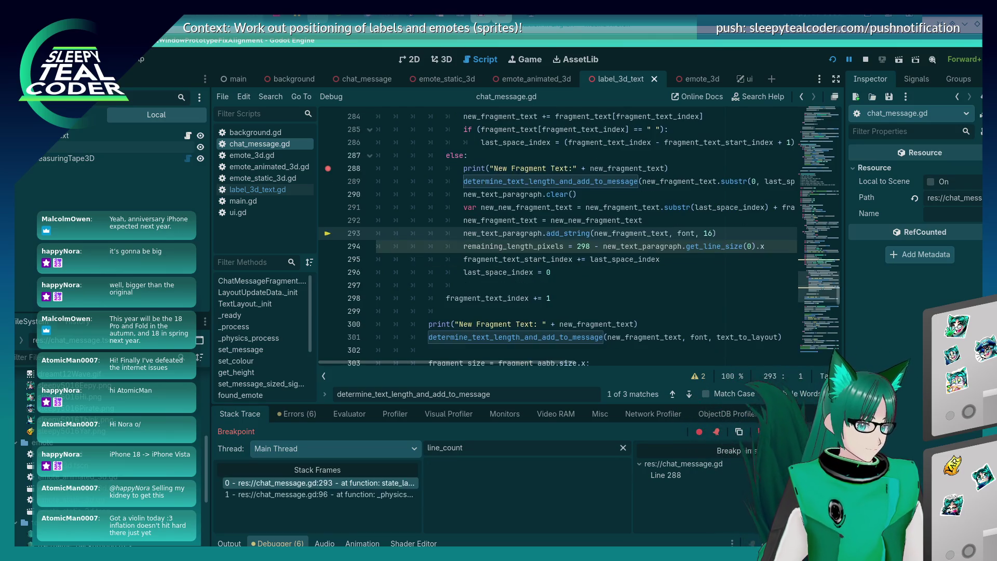
pyautogui.click(779, 433)
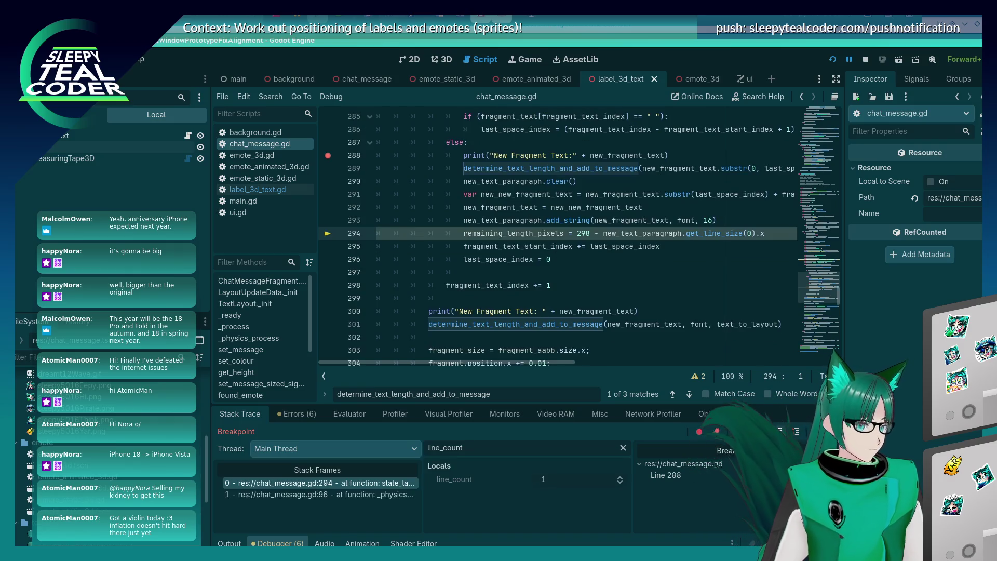
# - Step on to line 296, then continue until the line 288 breakpoint hits again
pyautogui.hscroll(1, 559, 366)
pyautogui.moveTo(559, 366)
pyautogui.mouseDown()
pyautogui.moveTo(769, 363)
pyautogui.moveTo(553, 344)
pyautogui.mouseUp()
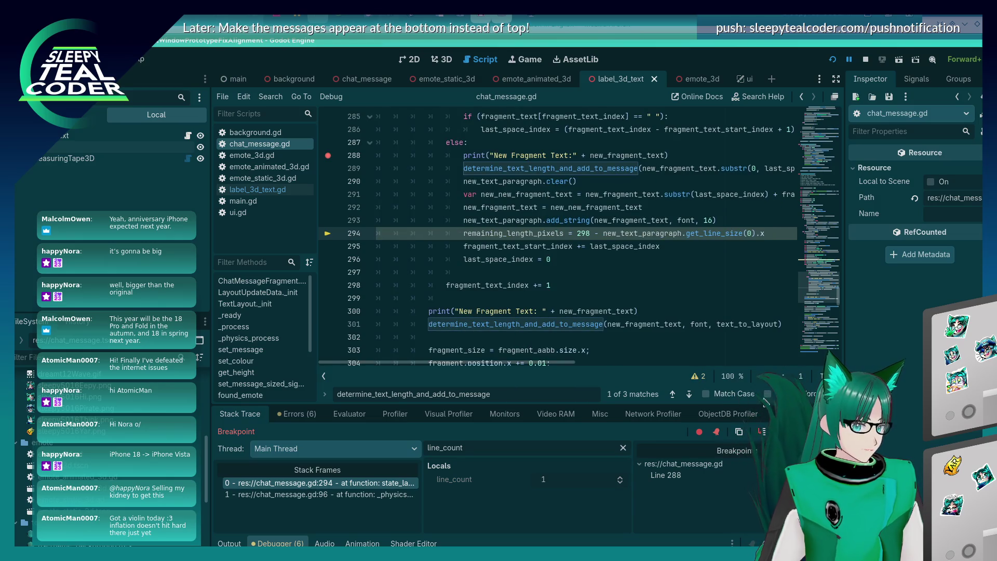
pyautogui.press('F10')
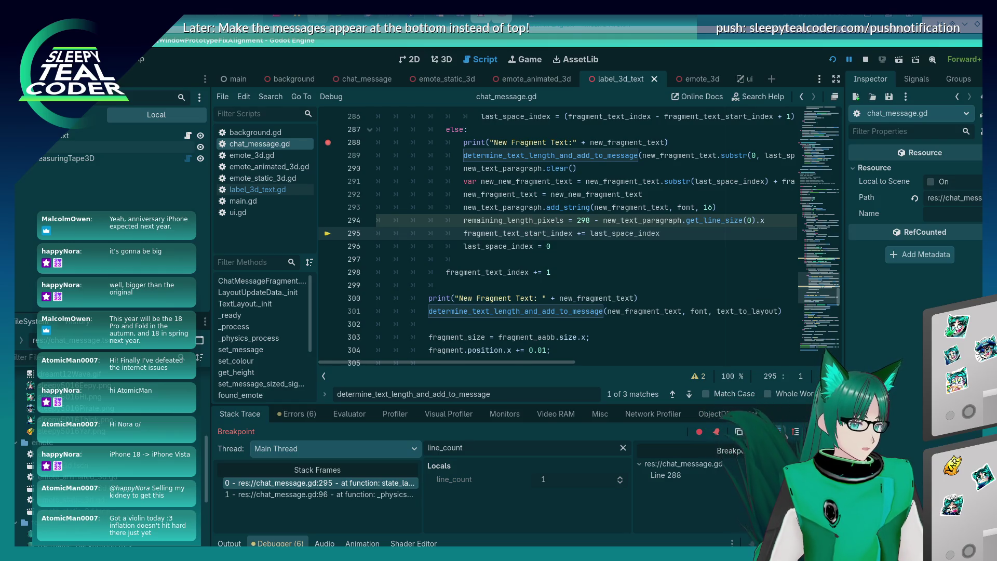
pyautogui.press('F10')
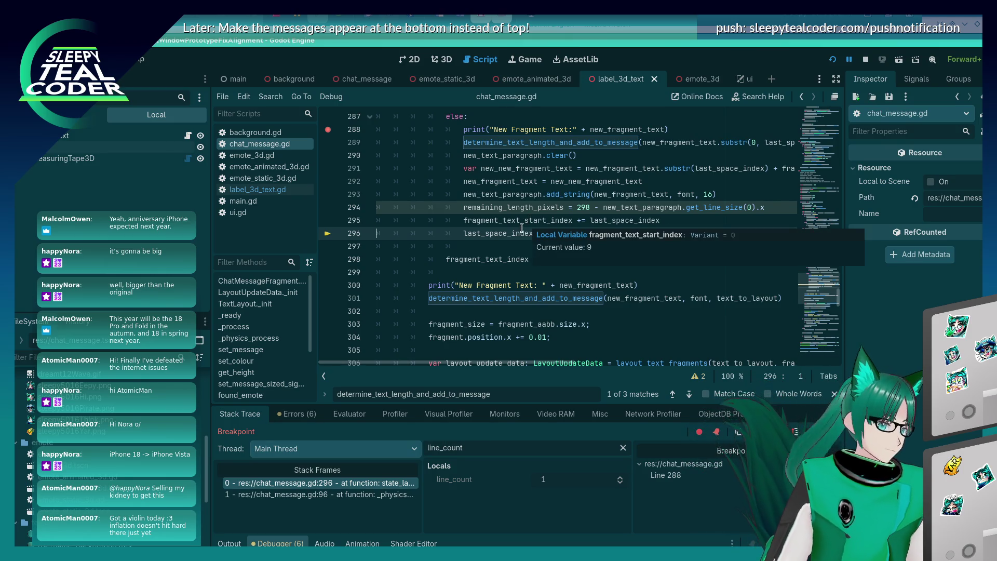
pyautogui.scroll(4, 528, 223)
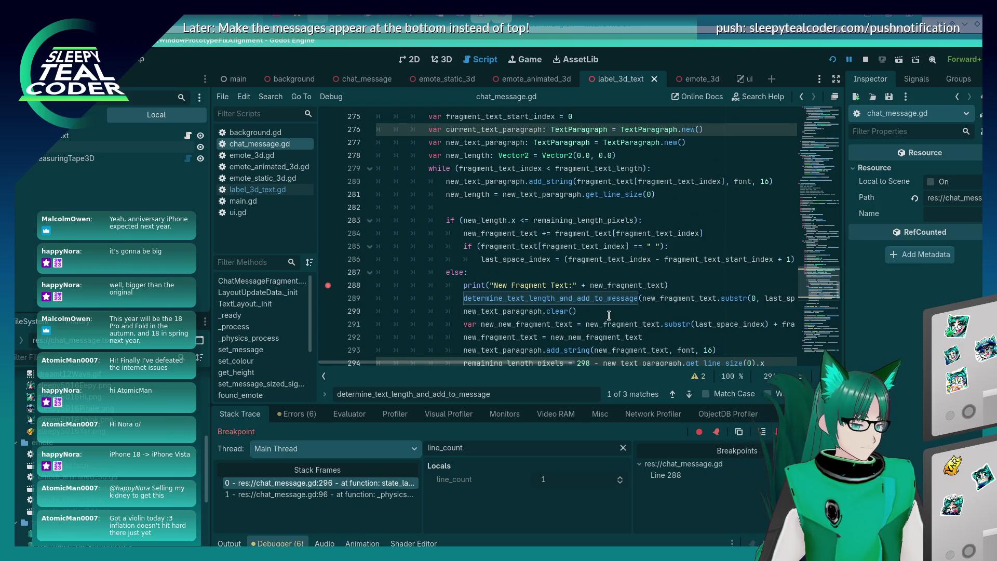
pyautogui.scroll(-2, 609, 315)
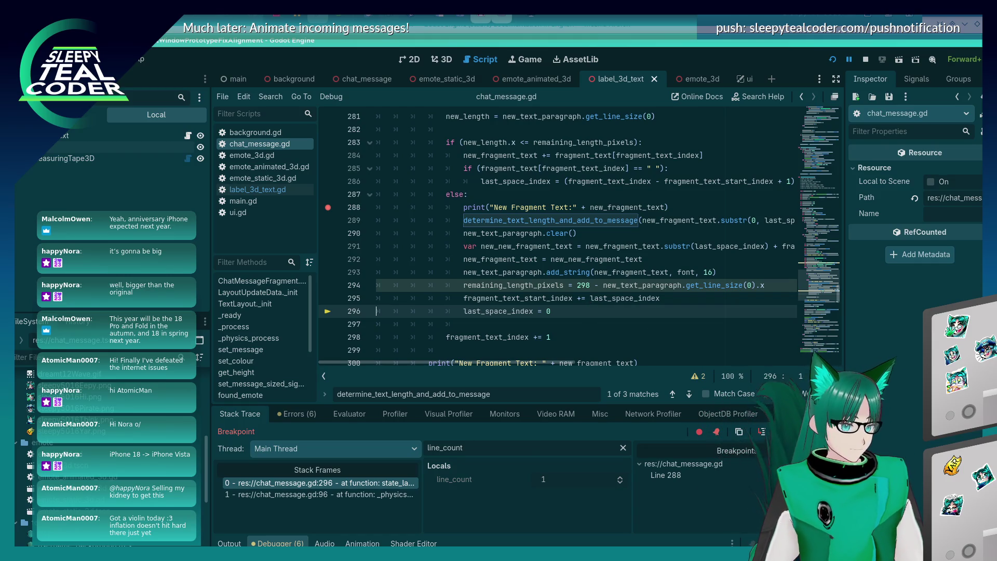
pyautogui.press('F12')
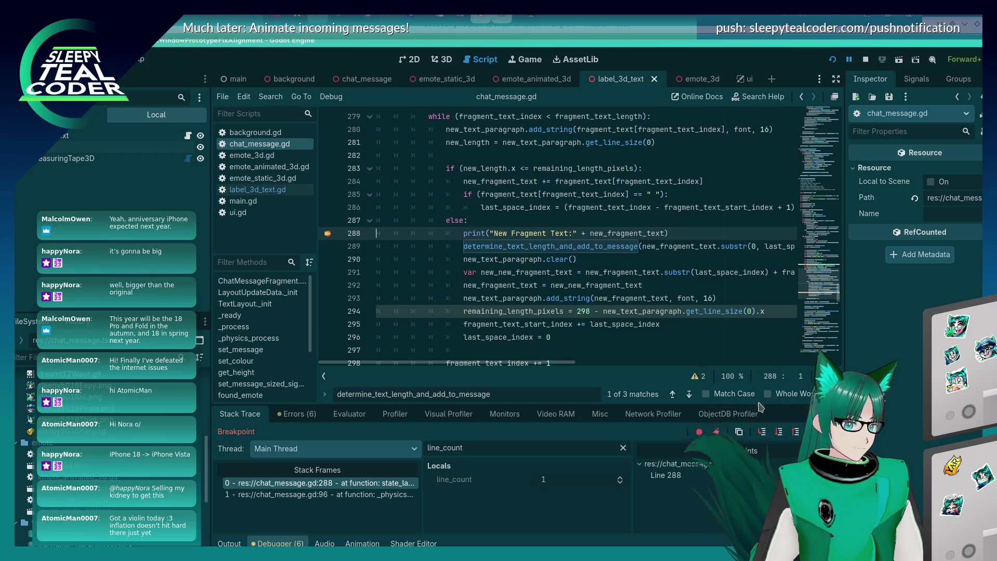
# - Step past the print call from line 289 to line 292, inspecting last_space_index
pyautogui.press('F10')
pyautogui.press('F10')
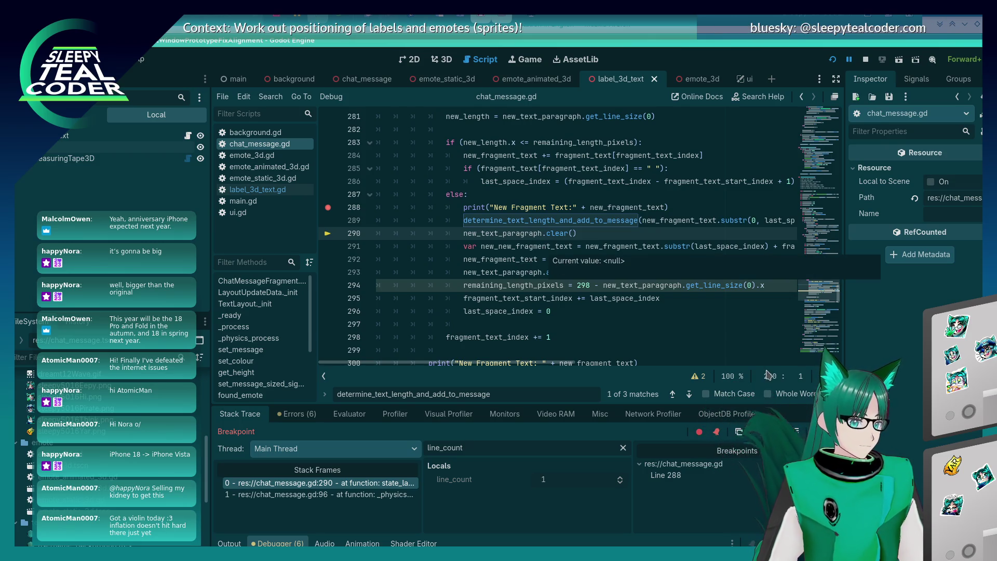
pyautogui.press('F10')
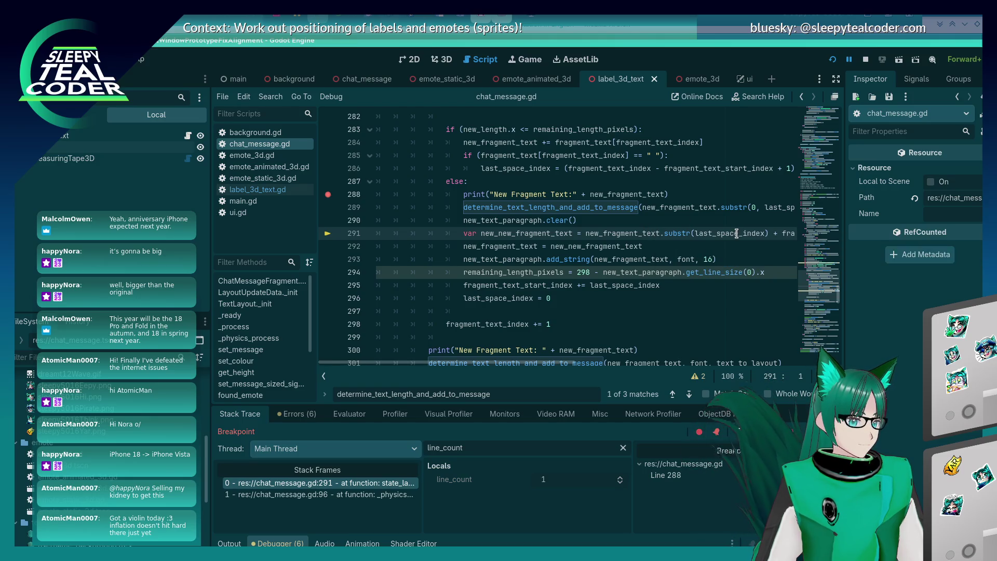
pyautogui.moveTo(737, 234)
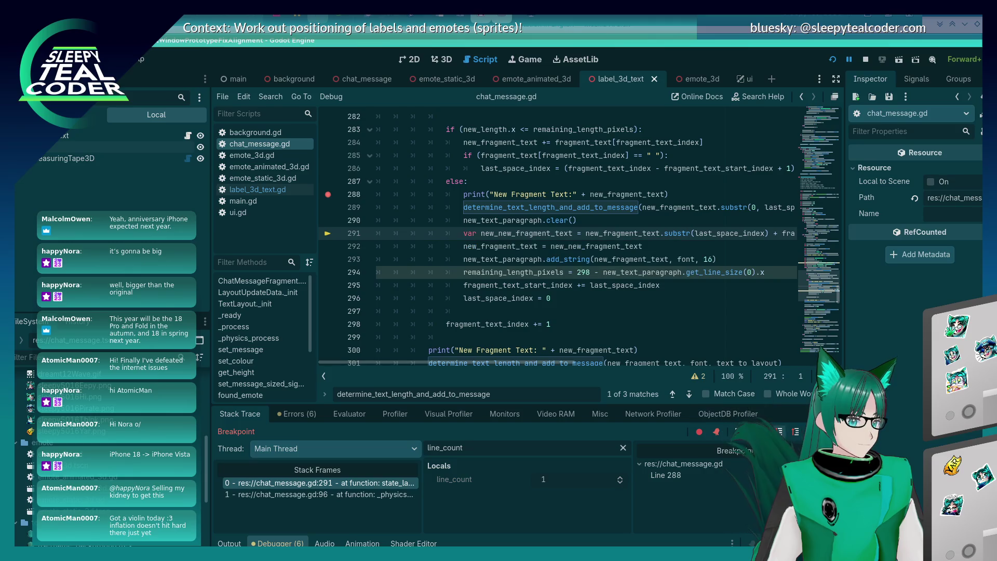
pyautogui.press('F10')
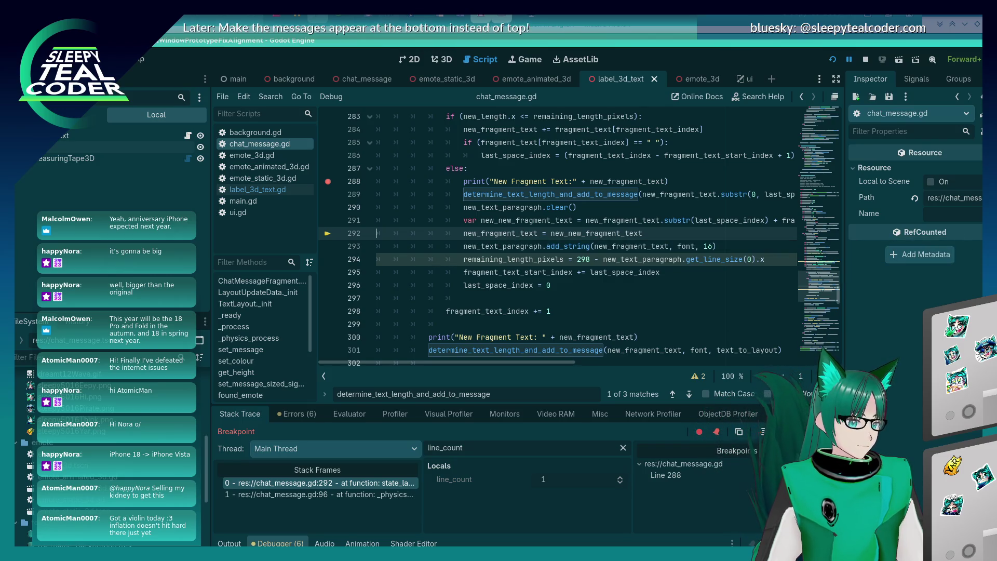
# - Step to line 295 and check remaining_length_pixels (79) and new_text_paragraph
pyautogui.click(777, 432)
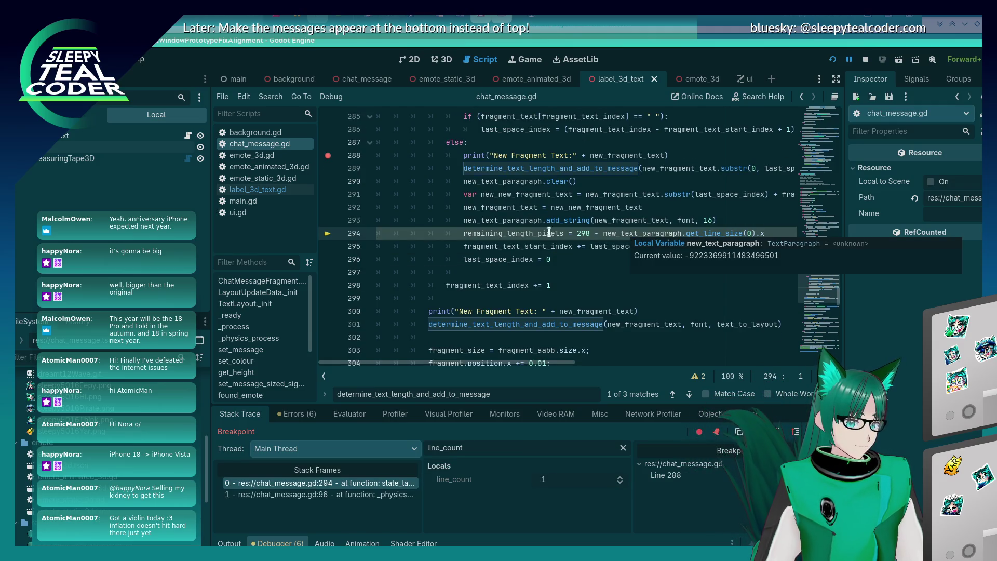
pyautogui.moveTo(546, 232)
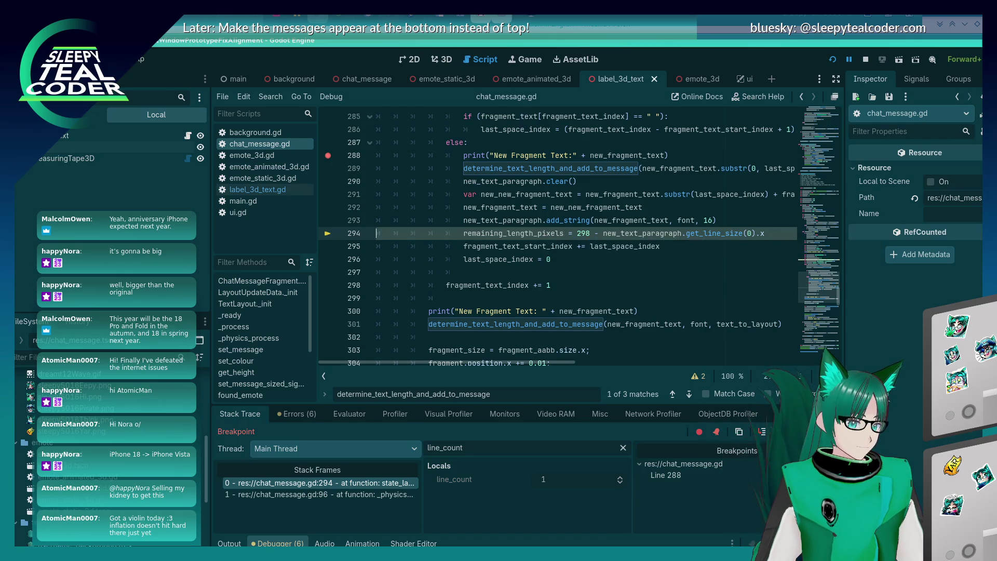
pyautogui.click(762, 432)
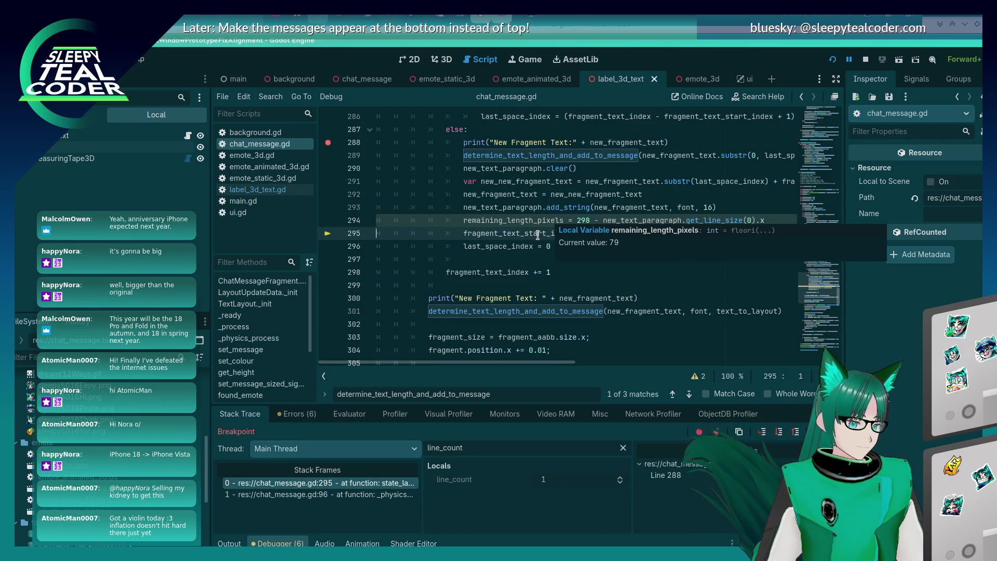
pyautogui.scroll(3, 575, 282)
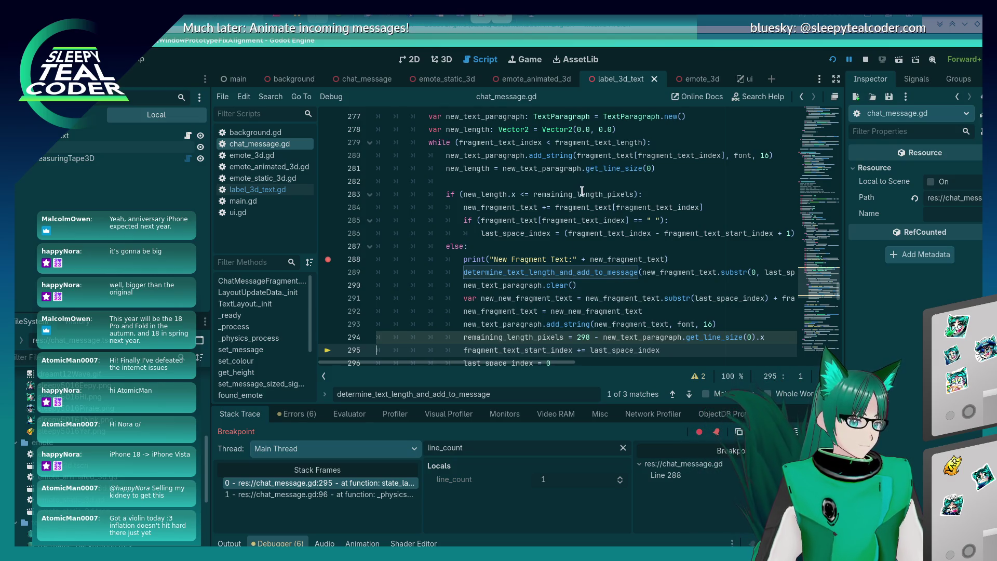
pyautogui.moveTo(582, 190)
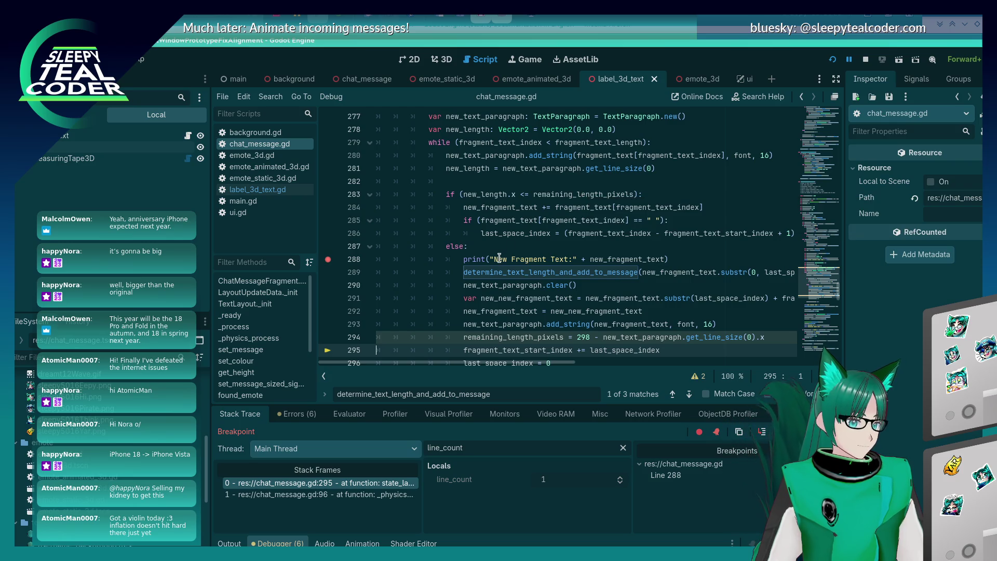
pyautogui.scroll(2, 500, 258)
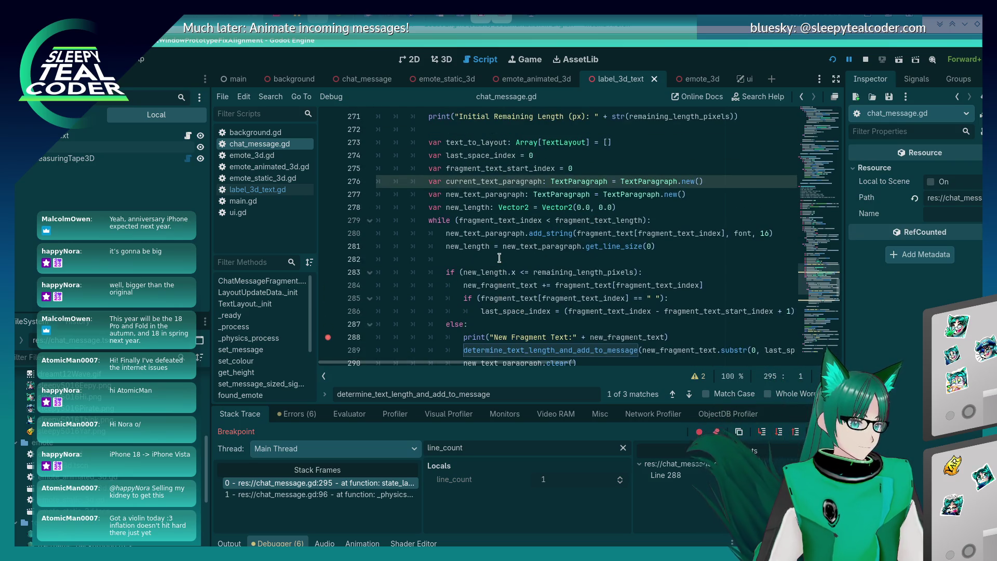
pyautogui.scroll(-3, 499, 258)
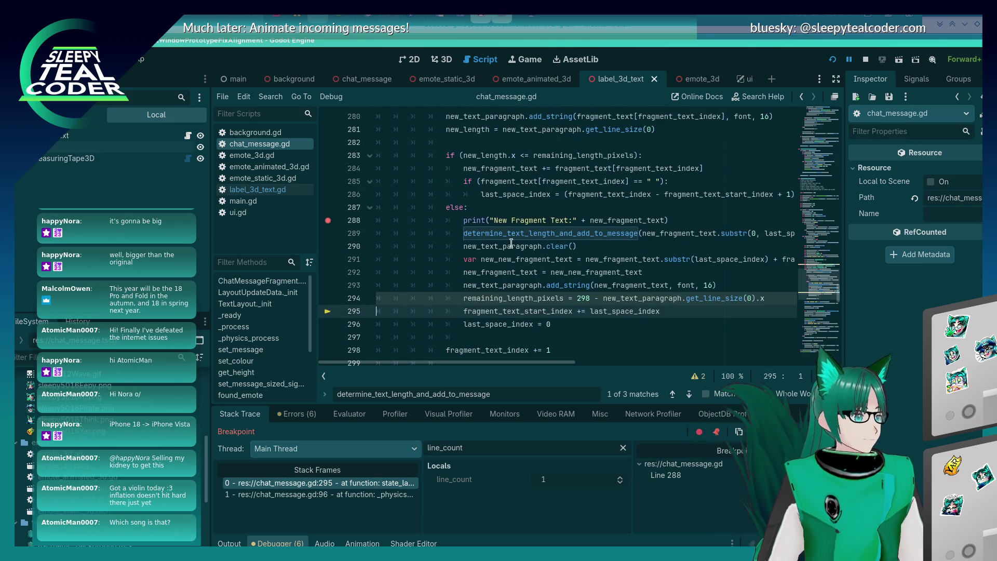
pyautogui.moveTo(512, 243)
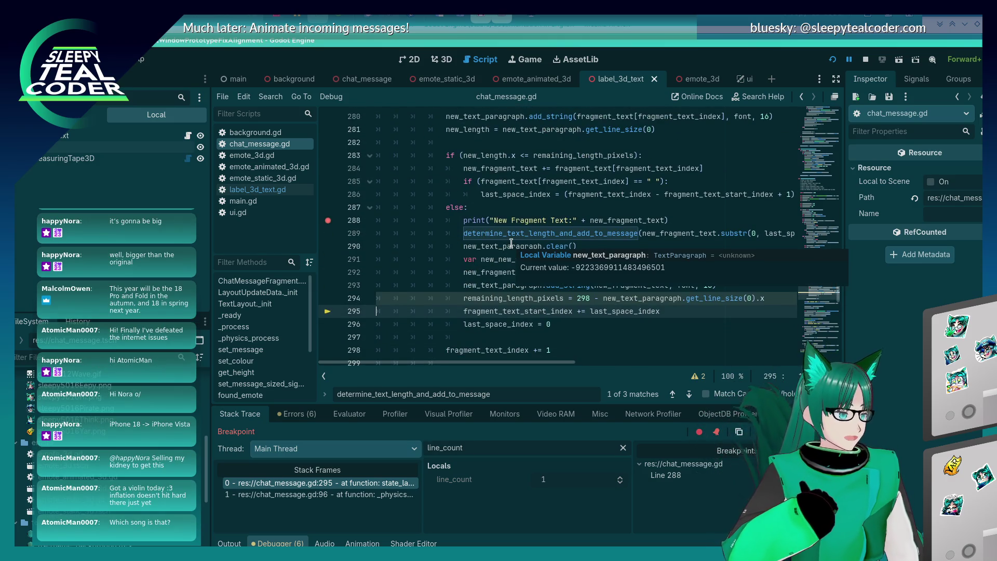
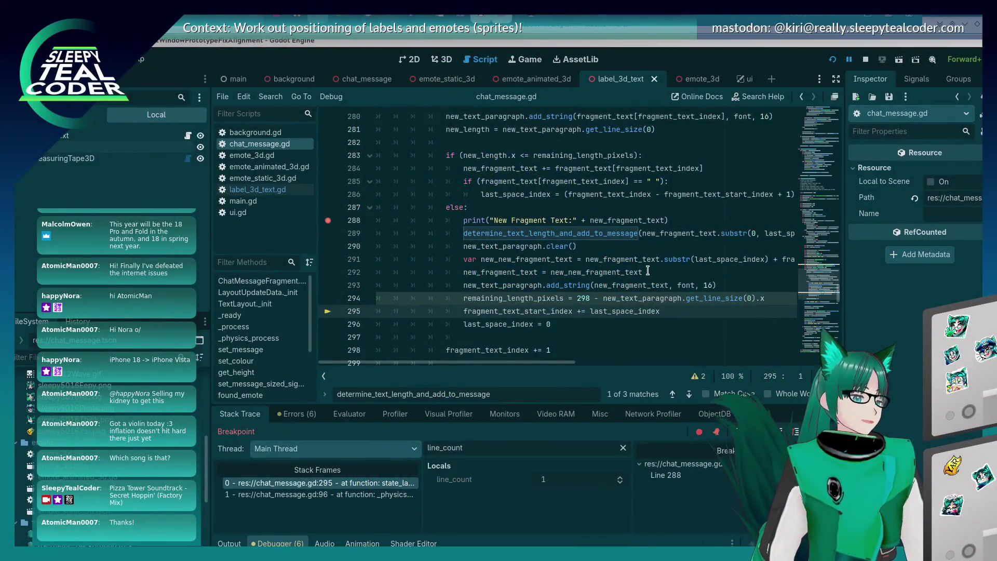
# - Continue to the line 288 breakpoint, step over to lines 293 and 295, then resume the game
pyautogui.moveTo(608, 289)
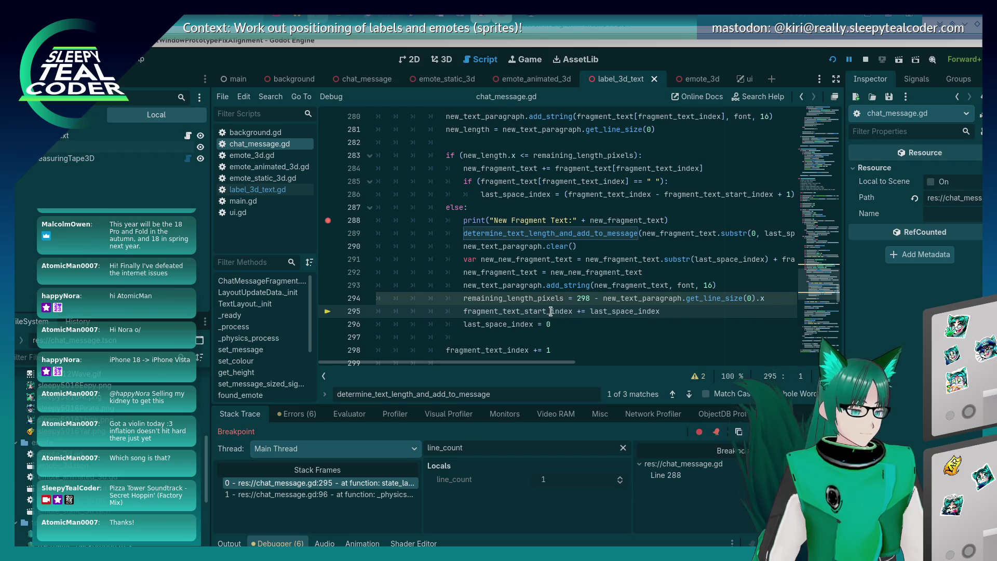
pyautogui.press('F12')
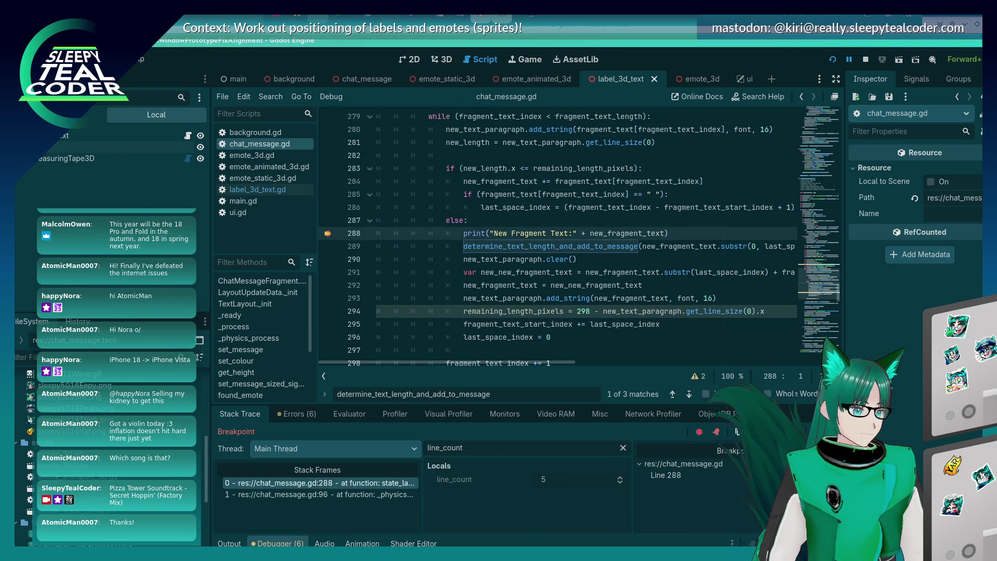
pyautogui.press('F10')
pyautogui.press('F10')
pyautogui.press('F10')
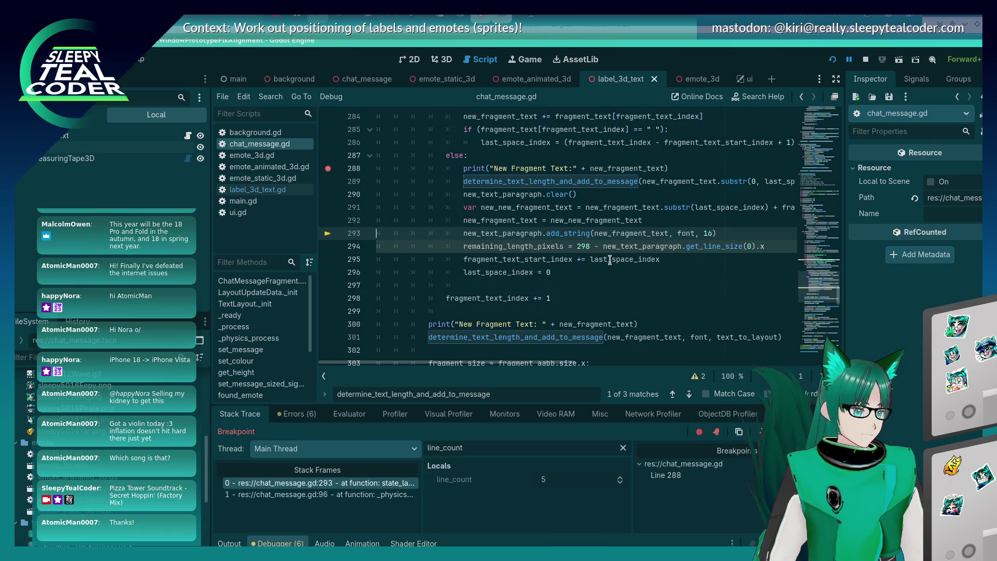
pyautogui.moveTo(610, 259)
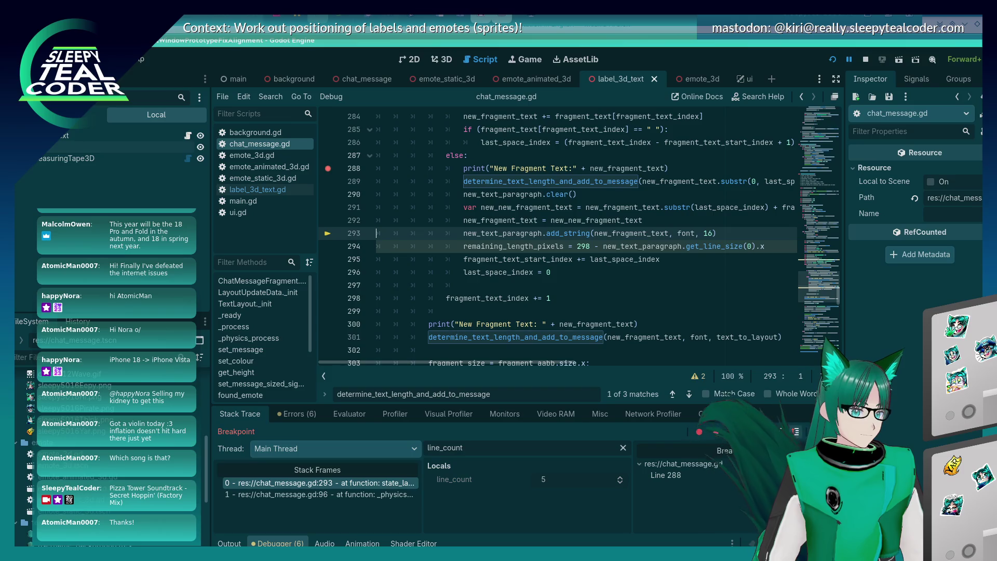
pyautogui.press('F10')
pyautogui.press('F10')
pyautogui.press('F10')
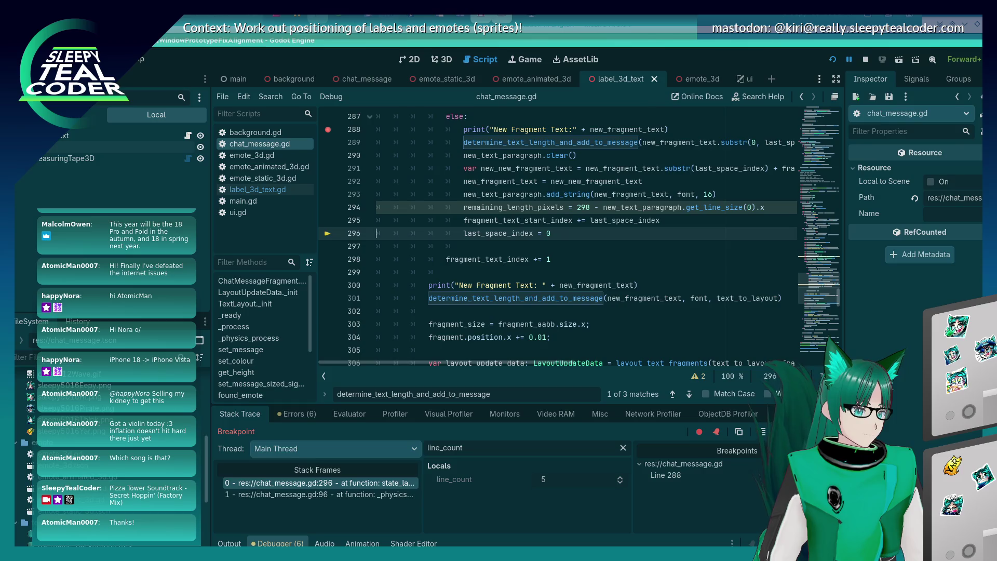
pyautogui.press('F12')
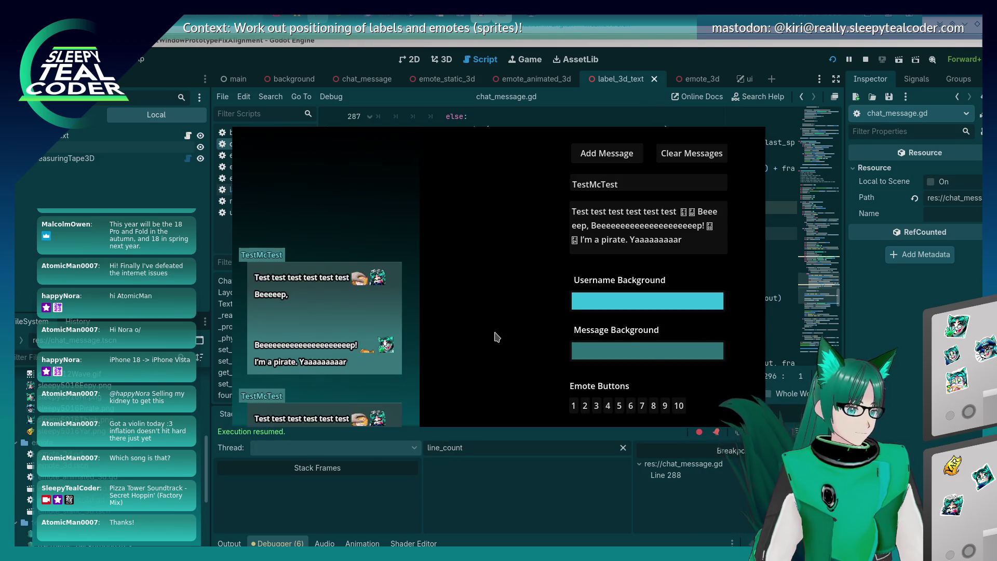
# - Return to chat_message.gd and scroll up to review the text-splitting loop
pyautogui.hotkey('alt', 'Tab')
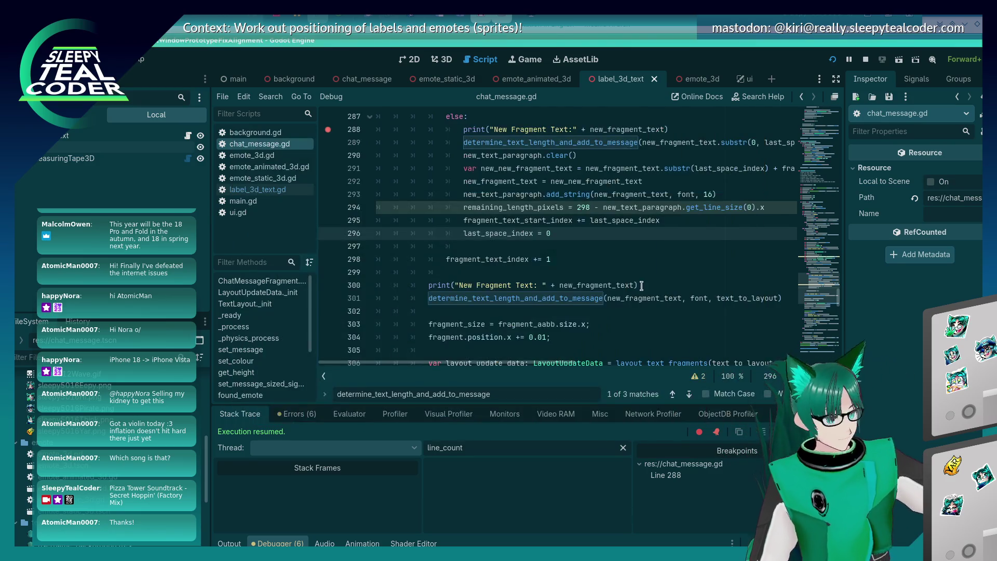
pyautogui.click(587, 246)
pyautogui.scroll(2, 587, 248)
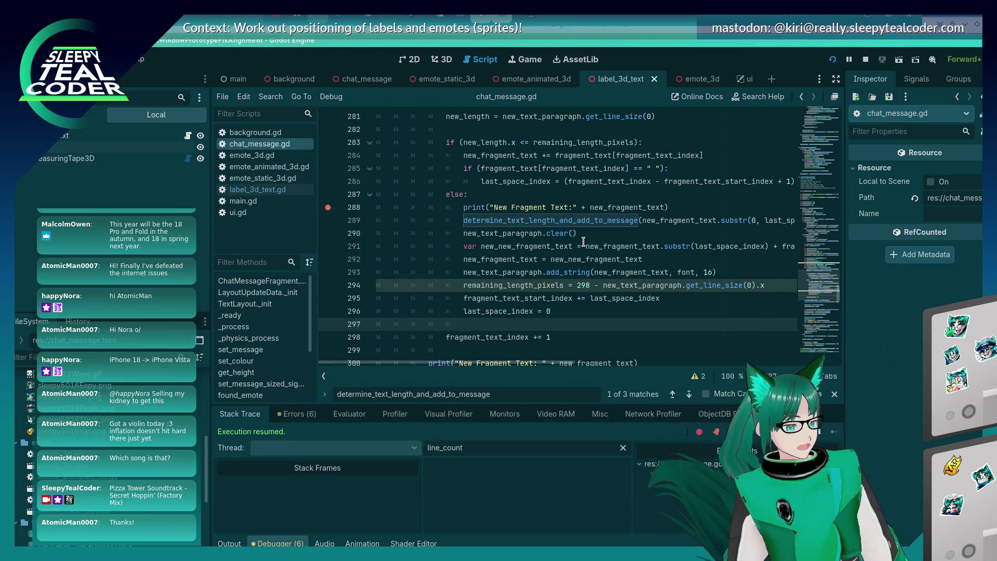
pyautogui.scroll(1, 569, 270)
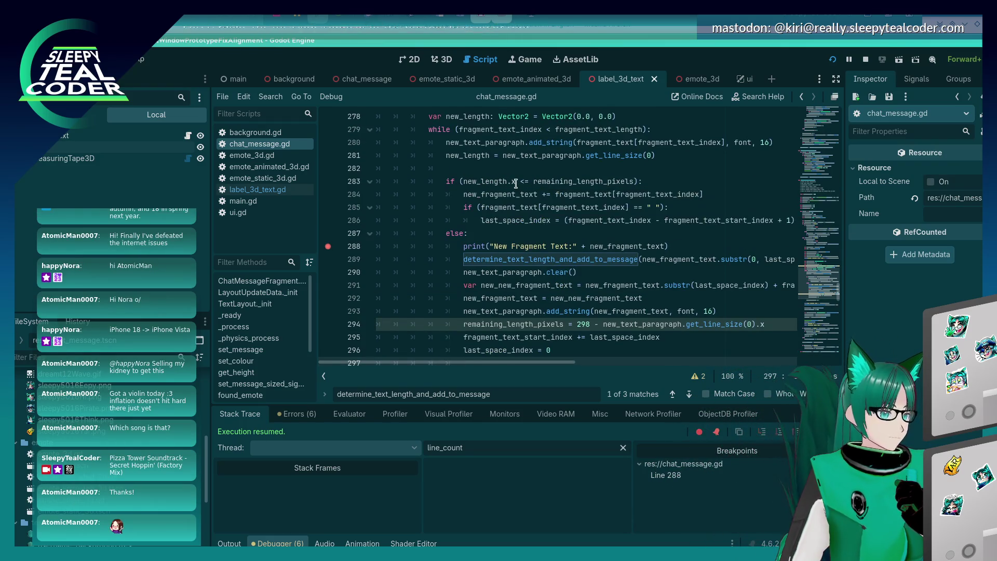
pyautogui.moveTo(514, 183)
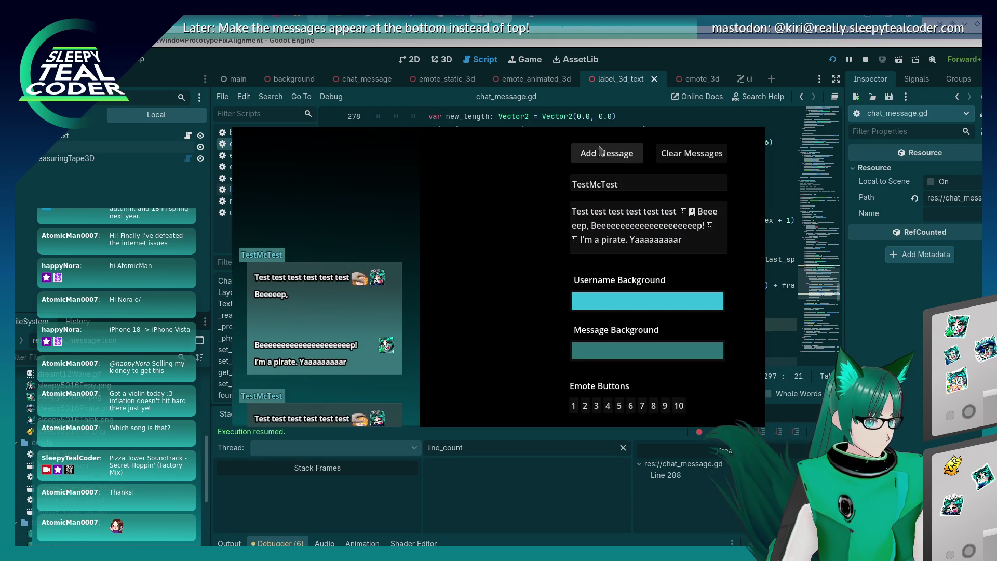
# - Post a test message, add a breakpoint on line 283, and continue to it
pyautogui.click(578, 152)
pyautogui.click(329, 169)
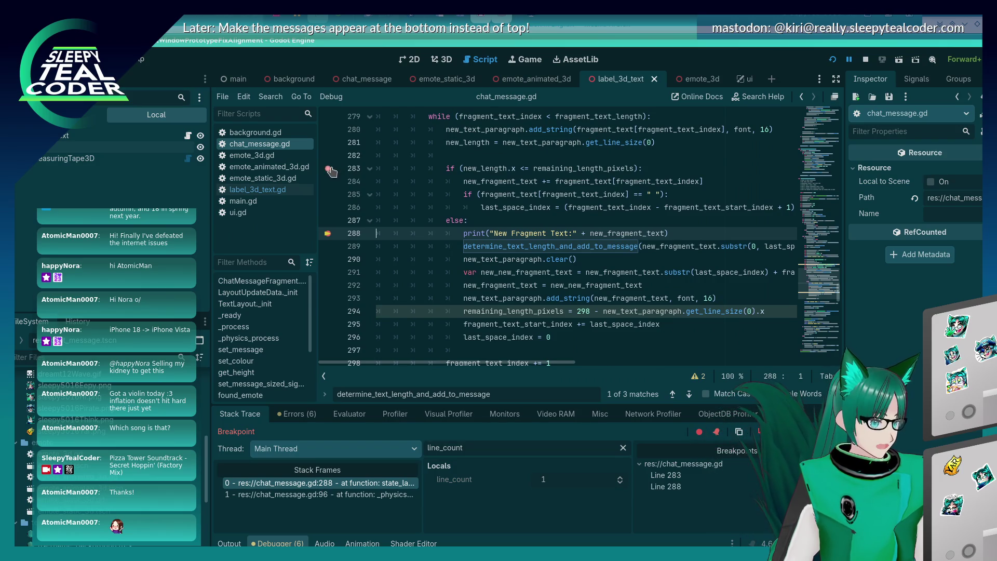
pyautogui.press('F12')
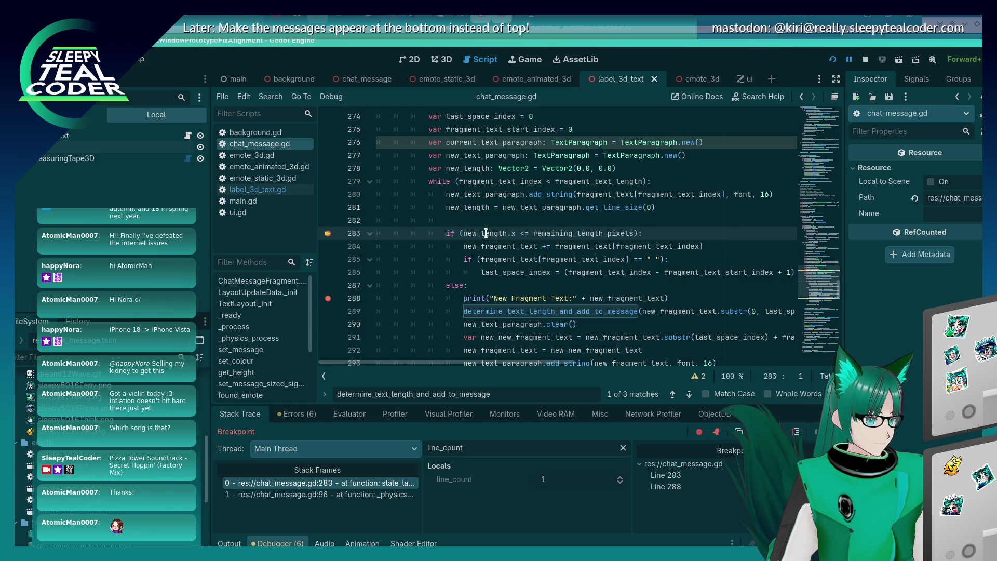
pyautogui.moveTo(486, 233)
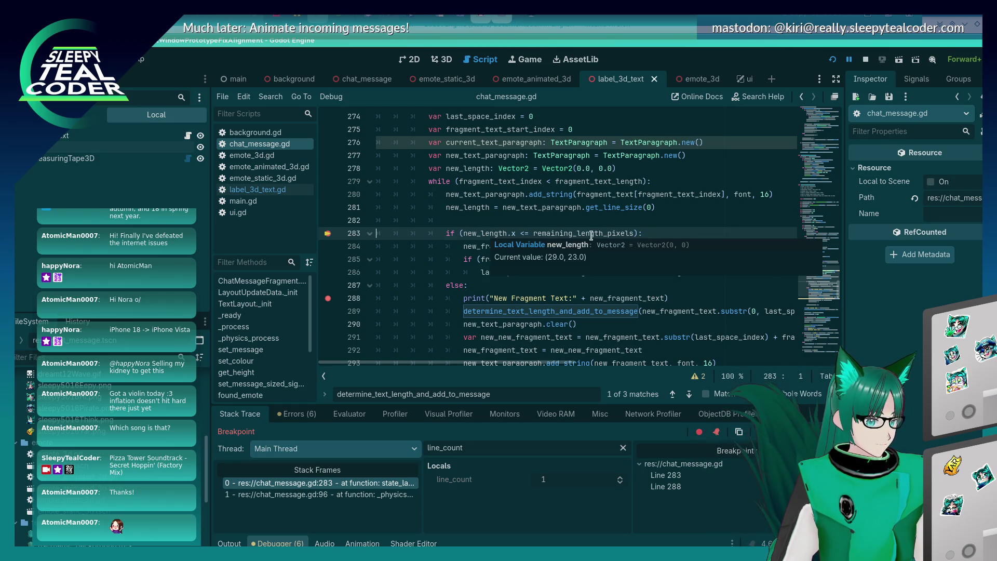
pyautogui.moveTo(588, 232)
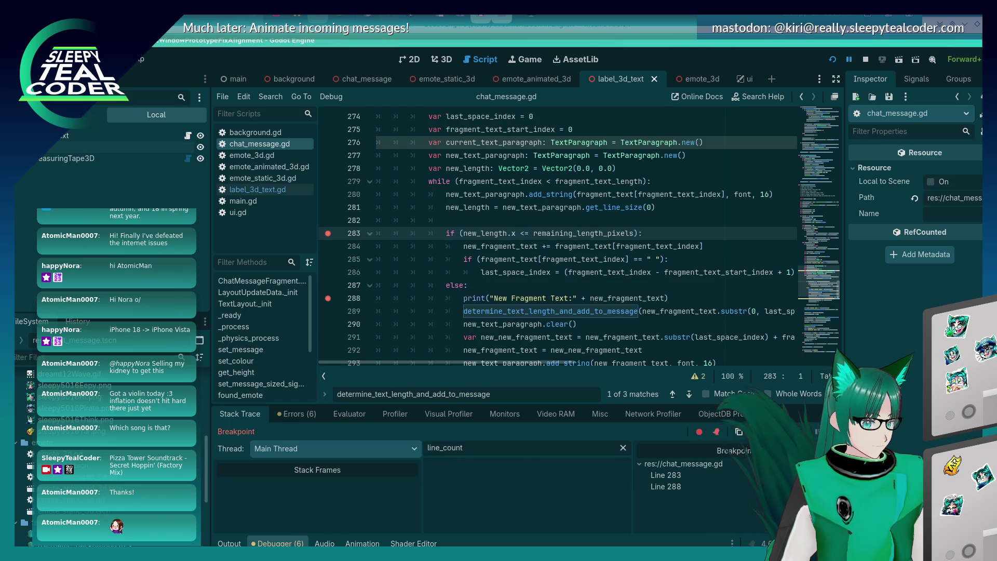
# - Filter the debugger Locals down to new_length
pyautogui.doubleClick(572, 235)
pyautogui.hotkey('ctrl', 'c')
pyautogui.moveTo(513, 447); pyautogui.dragTo(389, 443)
pyautogui.hotkey('ctrl', 'v')
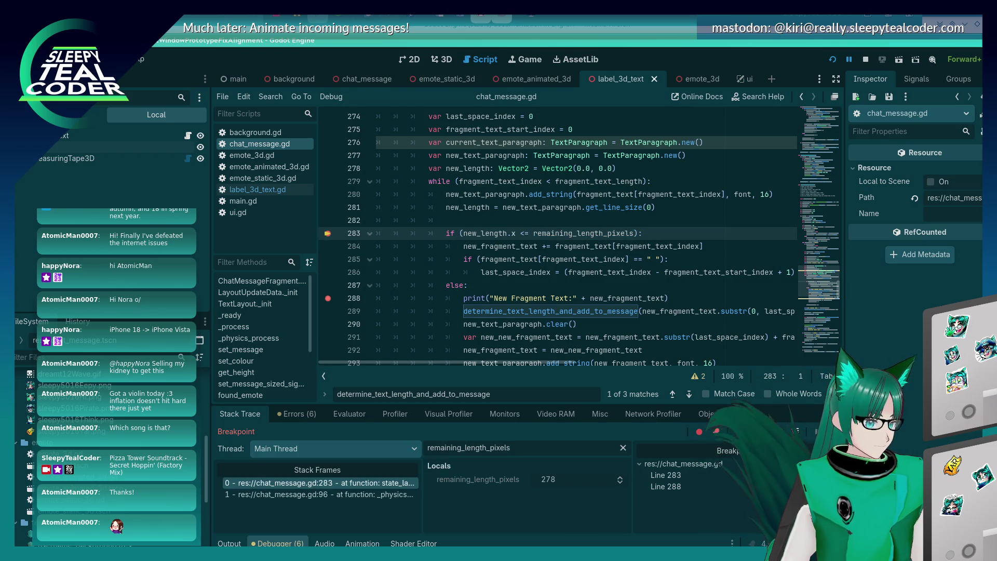
pyautogui.click(516, 234)
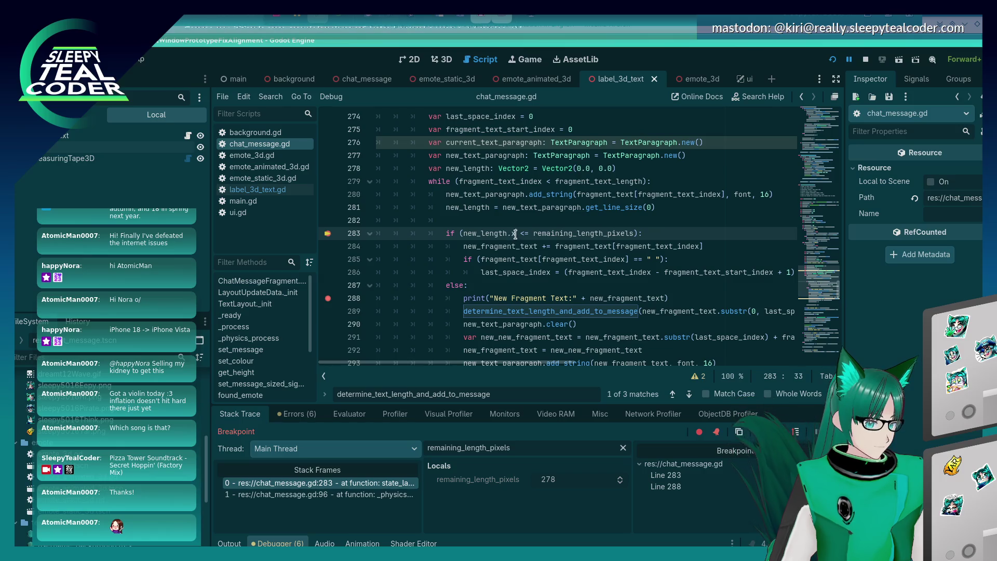
pyautogui.moveTo(516, 234); pyautogui.dragTo(464, 235)
pyautogui.hotkey('ctrl', 'c')
pyautogui.moveTo(519, 447); pyautogui.dragTo(397, 442)
pyautogui.hotkey('ctrl', 'v')
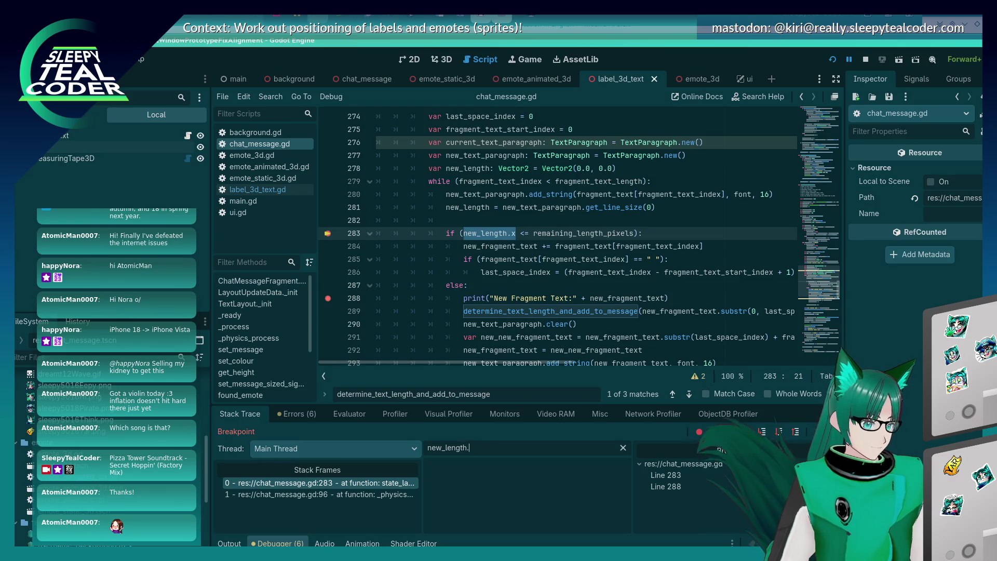
pyautogui.press('BackSpace')
# - Continue through the loop iterations until line 288 breaks with new_length at (280.0, 23.0)
pyautogui.press('F12')
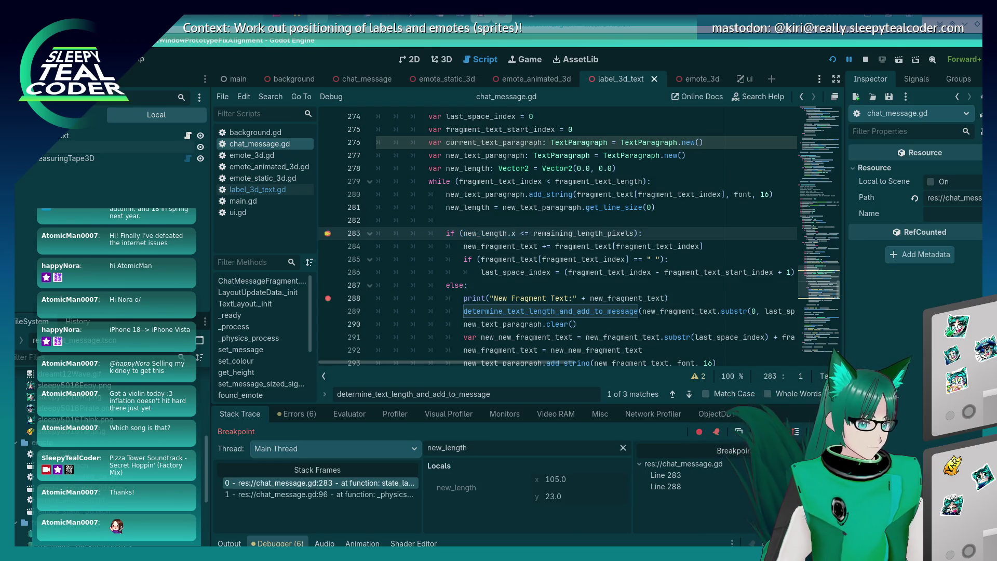
pyautogui.press('F12')
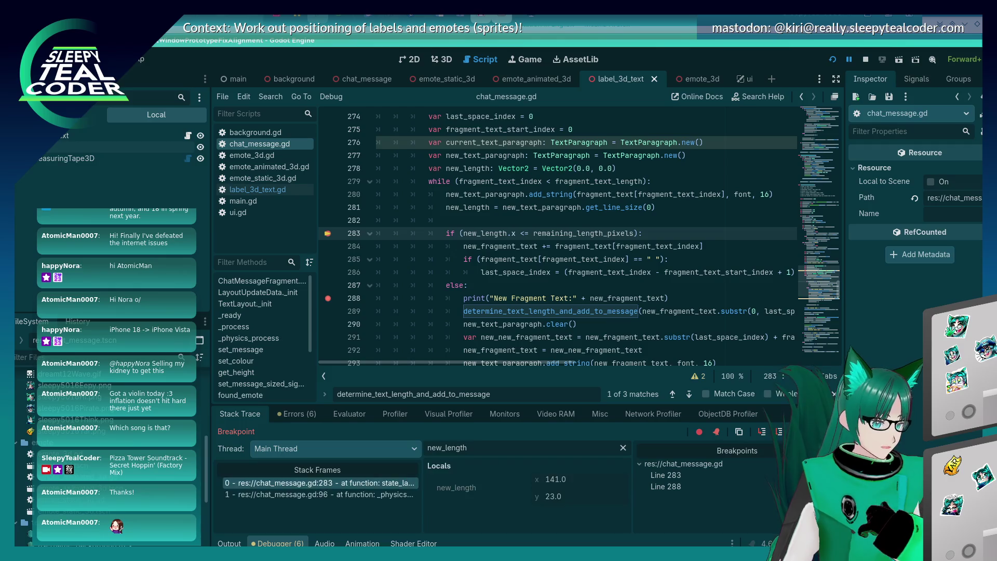
pyautogui.press('F12')
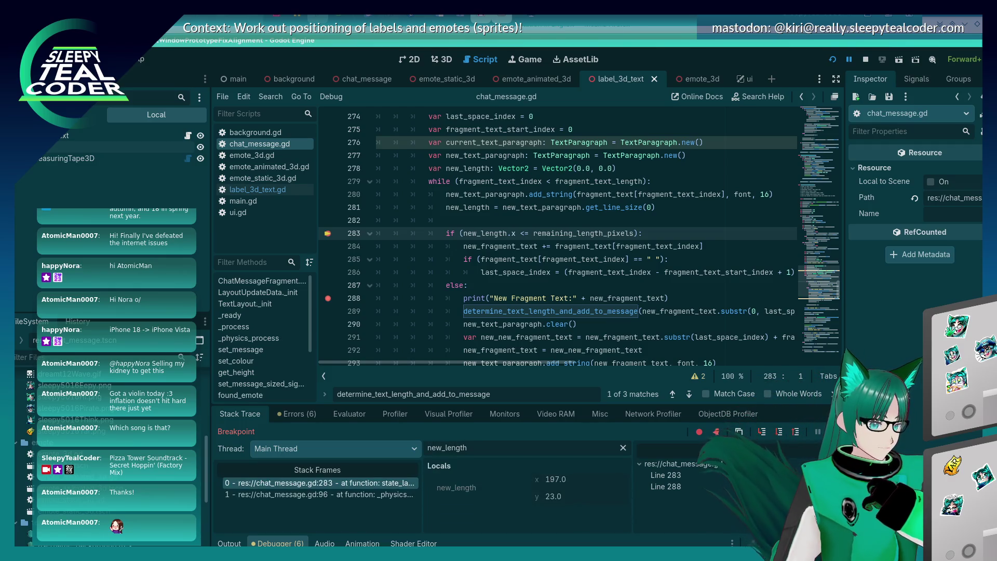
pyautogui.press('F12')
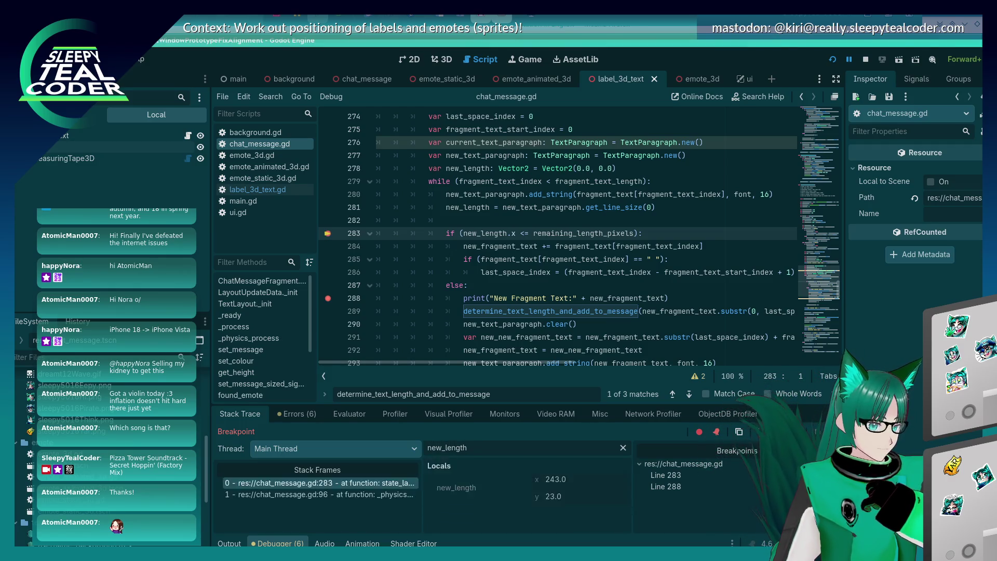
pyautogui.press('F12')
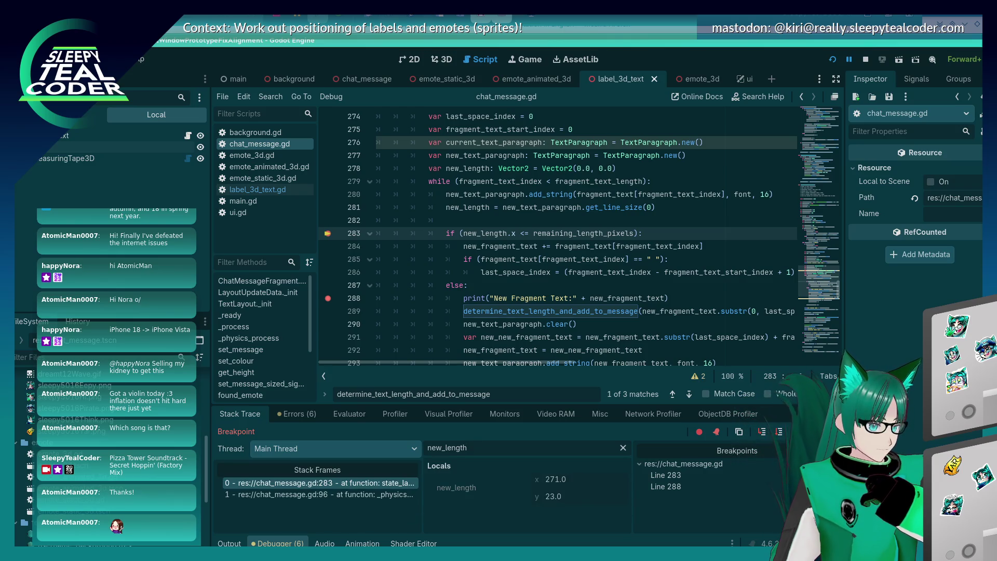
pyautogui.scroll(-1, 589, 304)
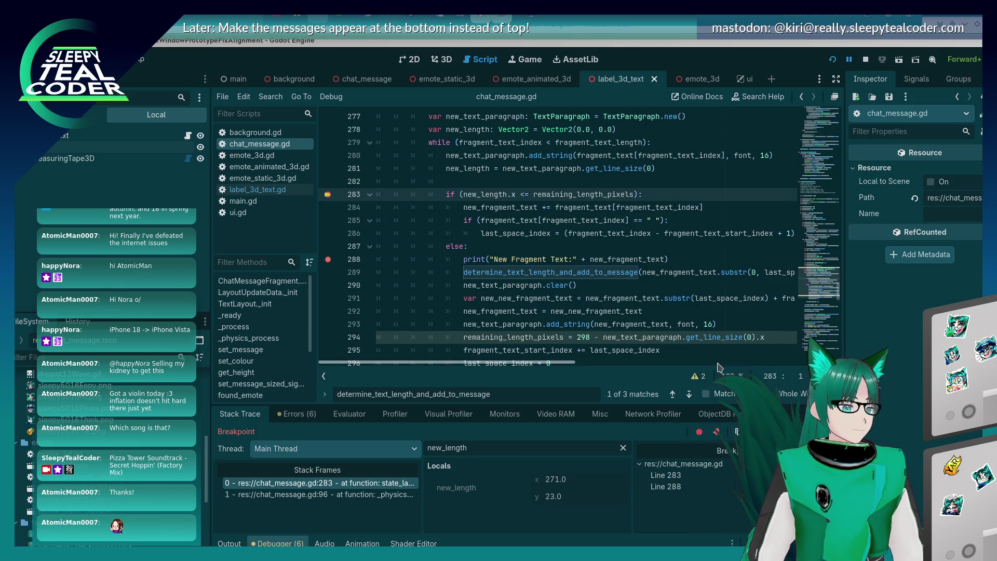
pyautogui.press('F12')
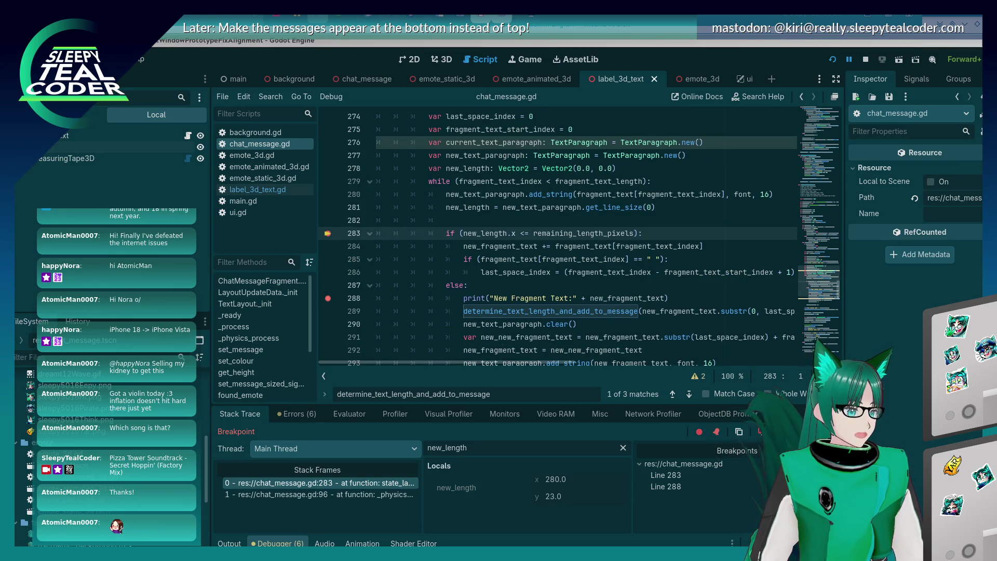
pyautogui.press('F12')
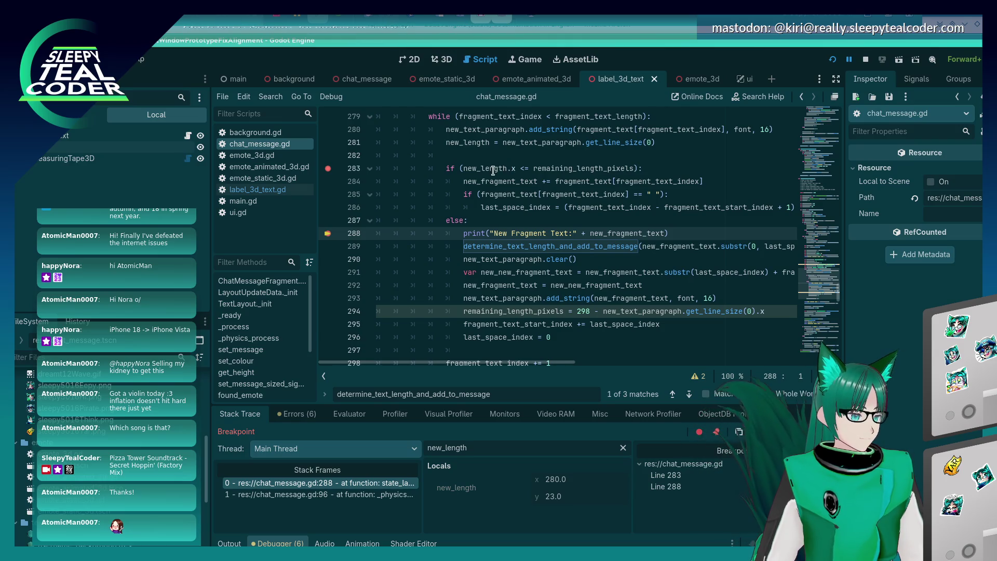
pyautogui.moveTo(493, 169)
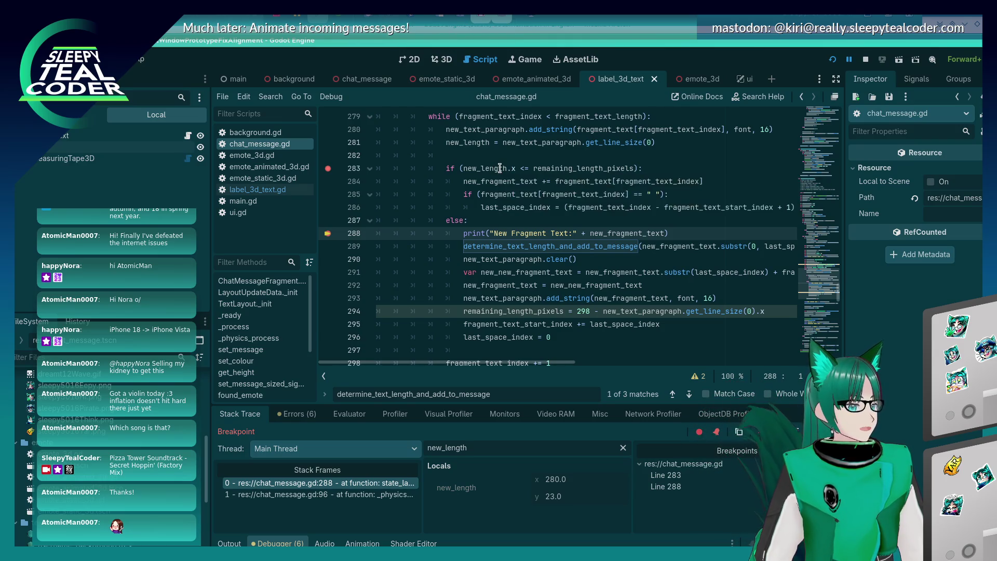
pyautogui.moveTo(549, 168)
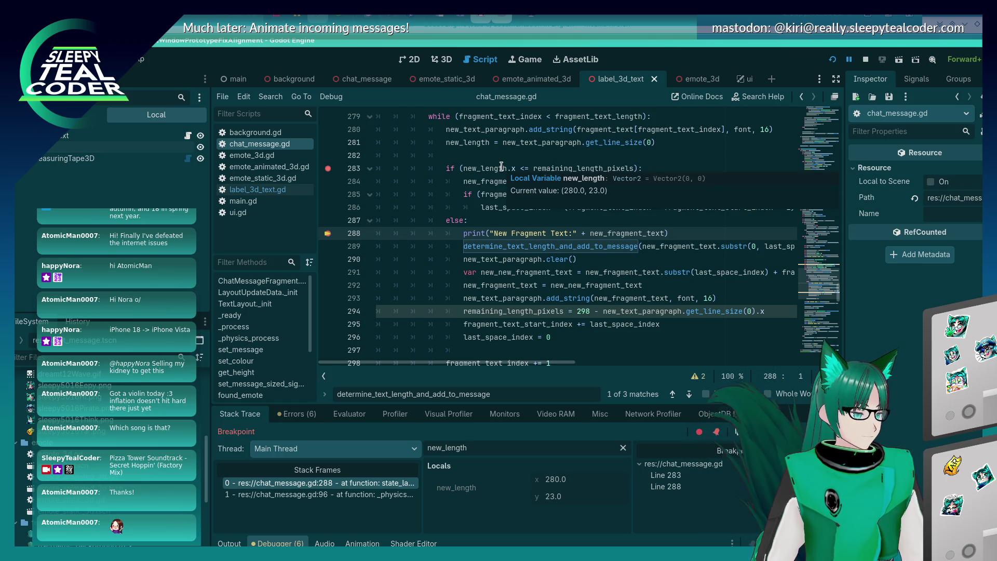
pyautogui.scroll(2, 429, 331)
pyautogui.scroll(-2, 429, 331)
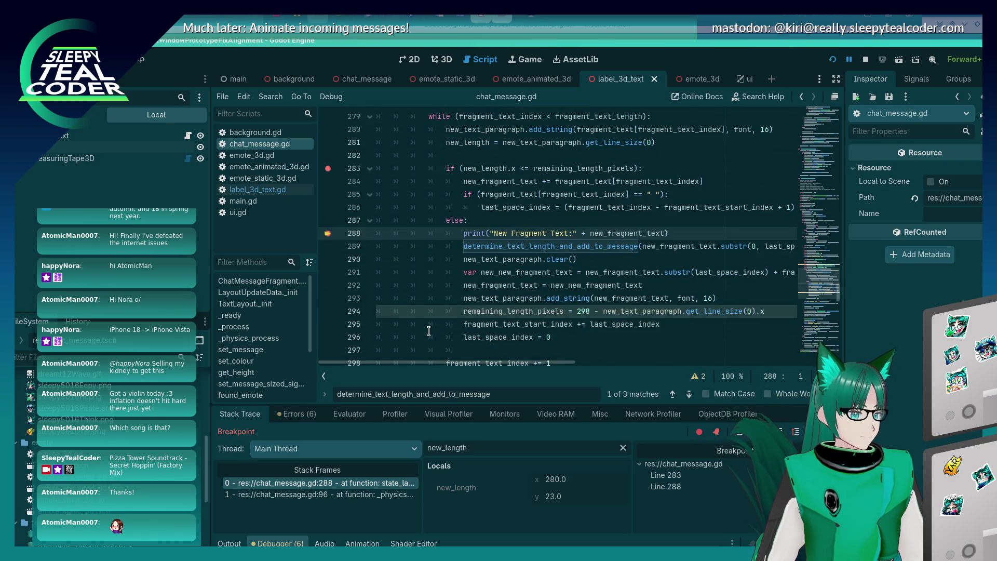
pyautogui.scroll(2, 429, 331)
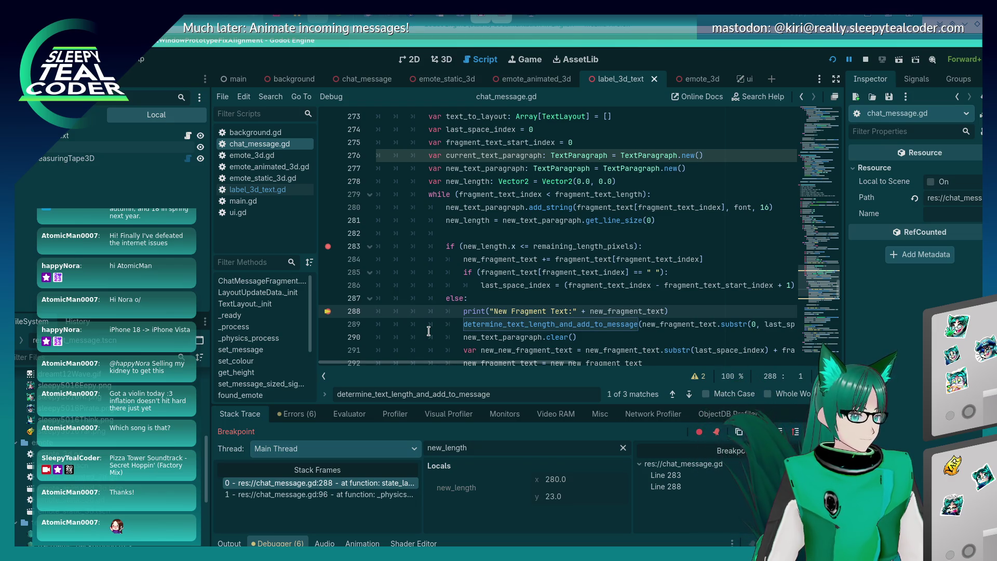
# - Move the add_string line from 280 into the width-check block below 283, save, and rerun
pyautogui.click(571, 207)
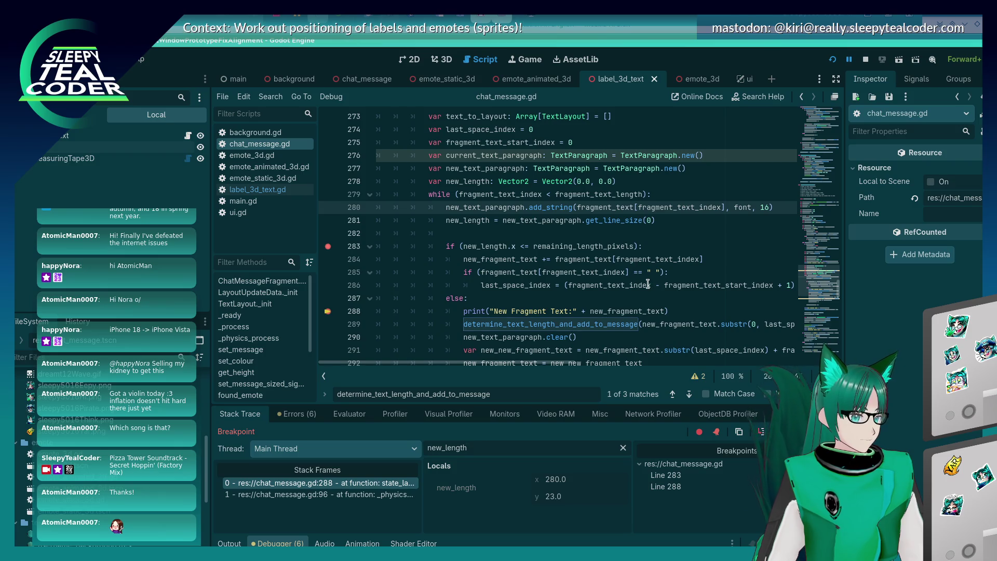
pyautogui.moveTo(648, 284)
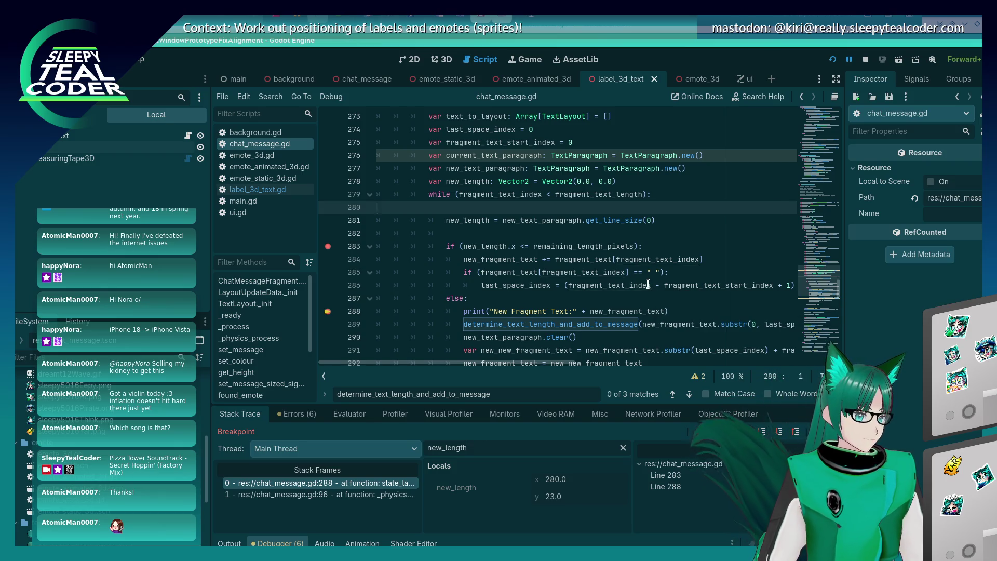
pyautogui.hotkey('ctrl', 'x')
pyautogui.press('Down')
pyautogui.press('Down')
pyautogui.press('Down')
pyautogui.press('Down')
pyautogui.press('End')
pyautogui.press('BackSpace')
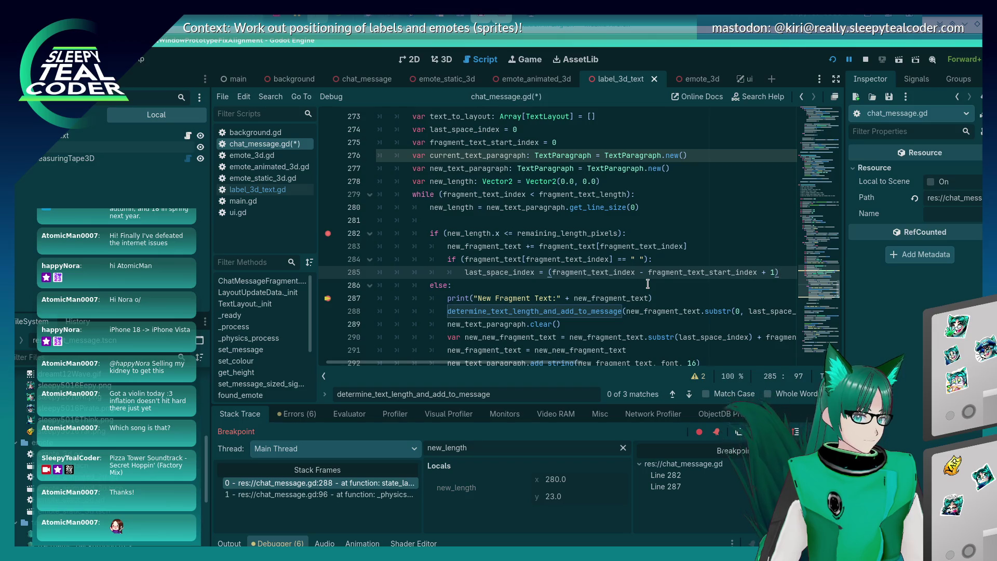
pyautogui.press('Up')
pyautogui.press('Up')
pyautogui.press('Down')
pyautogui.hotkey('ctrl', 'v')
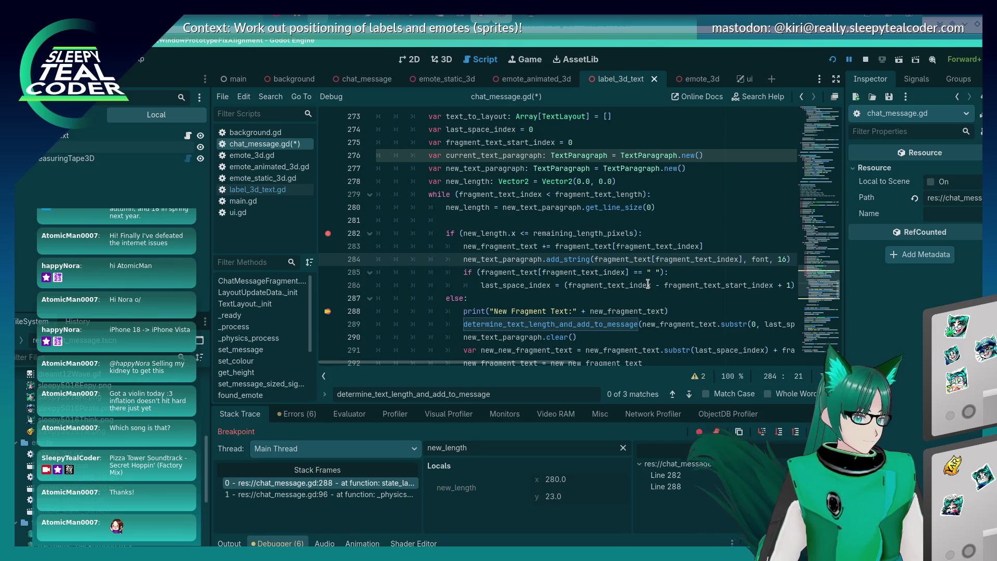
pyautogui.hotkey('ctrl', 's')
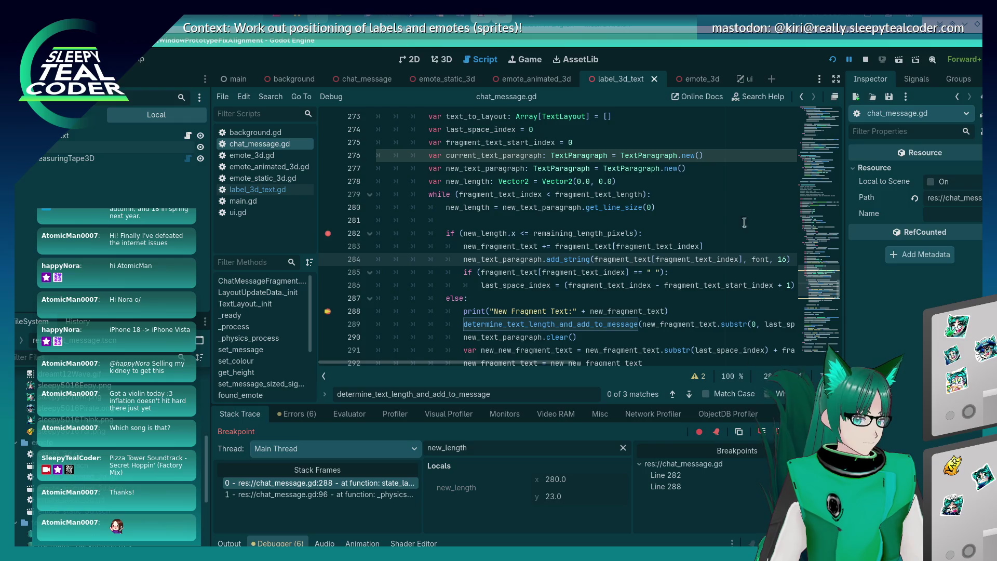
pyautogui.click(833, 59)
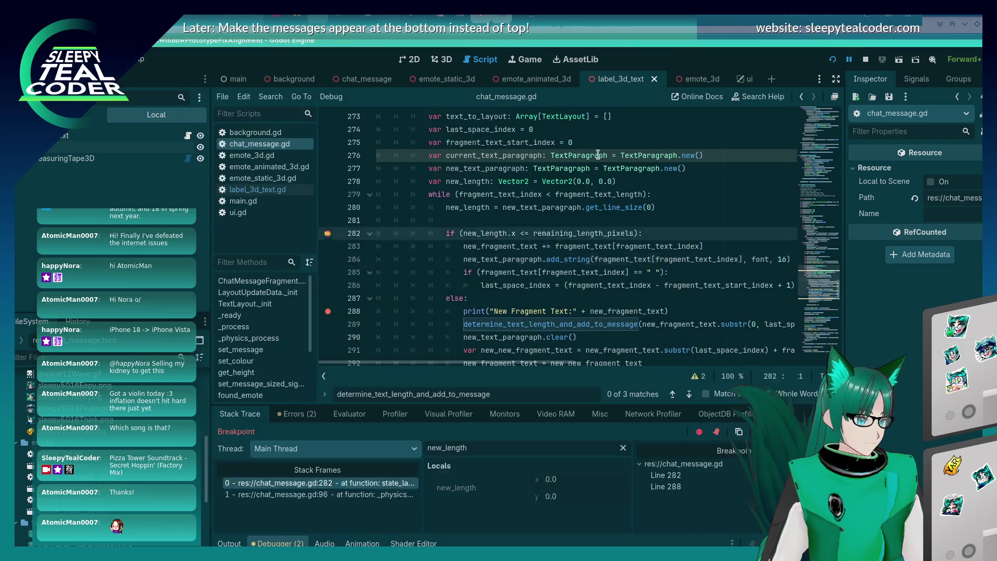
# - Remove the breakpoints on lines 288 and 282 and resume the game
pyautogui.click(328, 311)
pyautogui.click(327, 233)
pyautogui.press('F12')
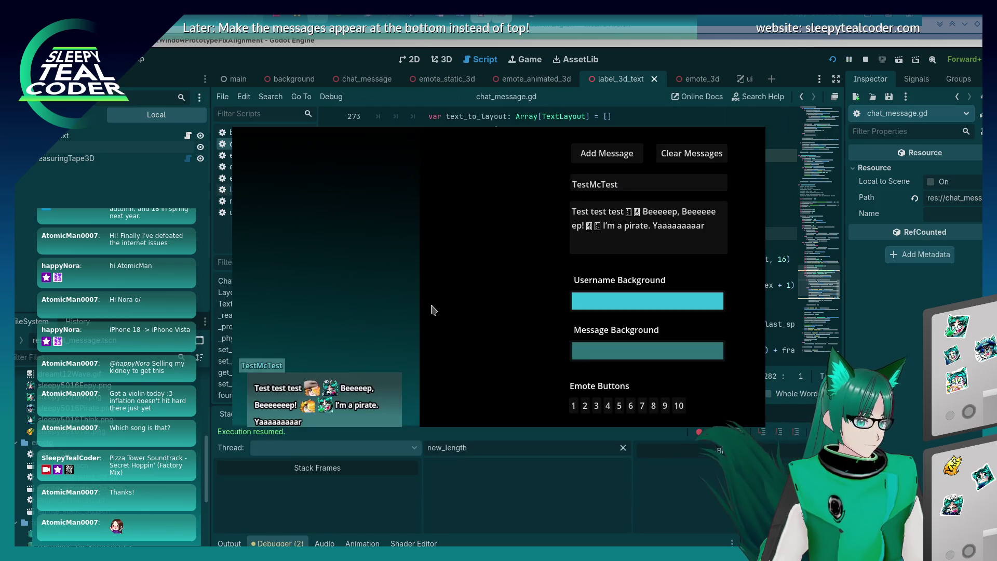
# - Lengthen the Beeeeep word and post it as three new test messages
pyautogui.click(688, 210)
pyautogui.write('eeeeeeee')
pyautogui.click(620, 155)
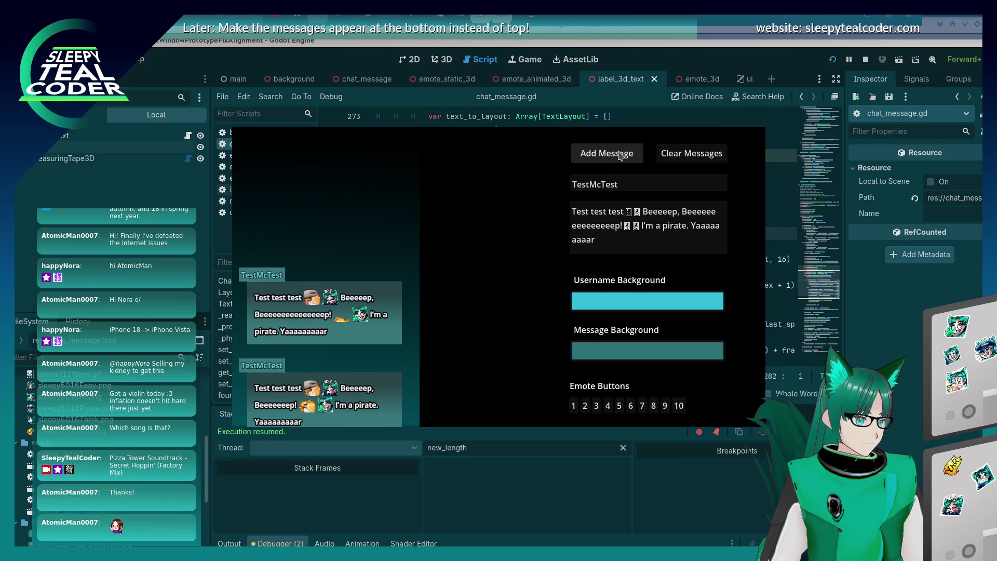
pyautogui.click(710, 213)
pyautogui.write('eeee')
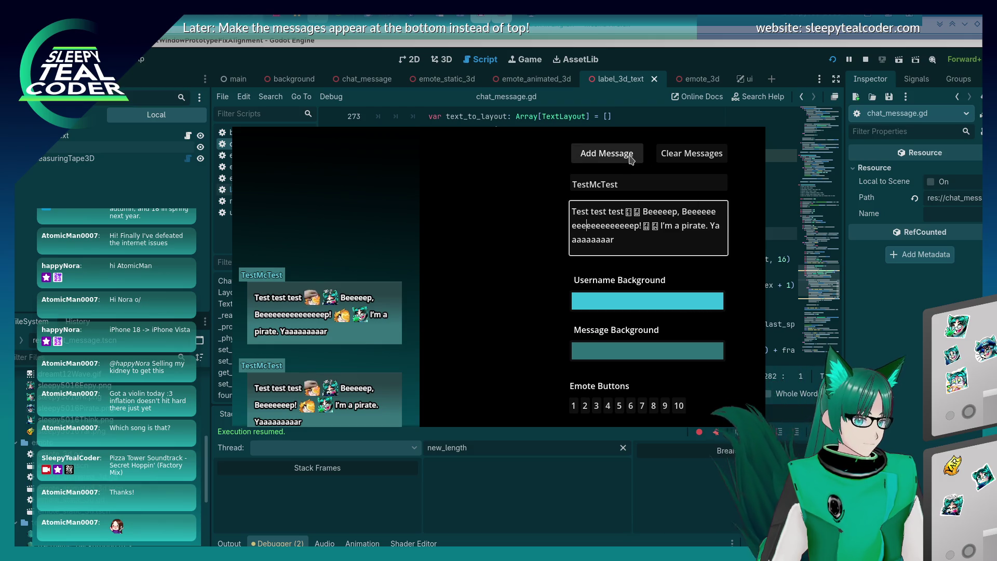
pyautogui.click(631, 155)
pyautogui.click(710, 213)
pyautogui.write('eeee')
pyautogui.click(612, 166)
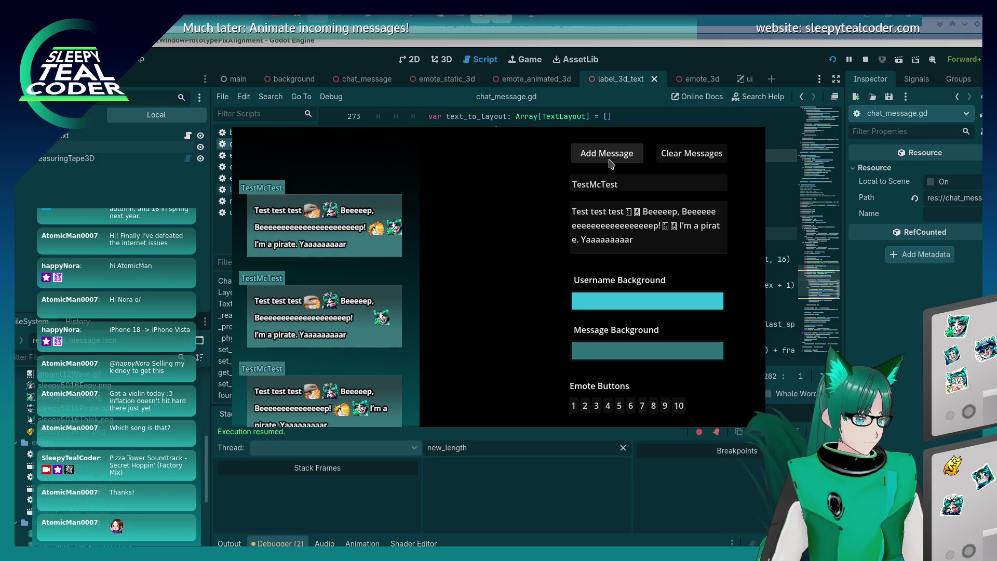
# - Keep extending the Beeeeep word across four more posted messages, then shorten it slightly
pyautogui.click(684, 213)
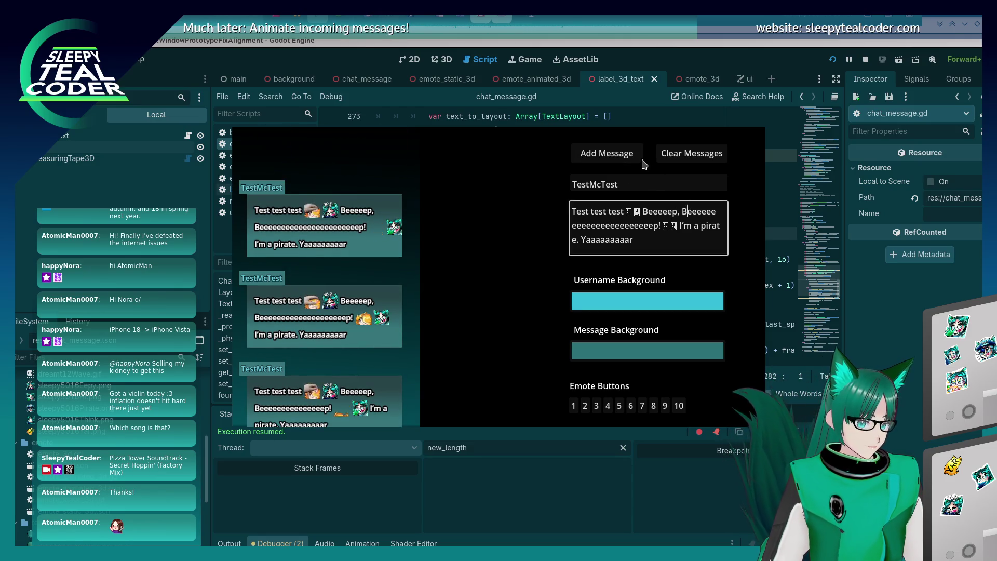
pyautogui.write('ee')
pyautogui.click(634, 155)
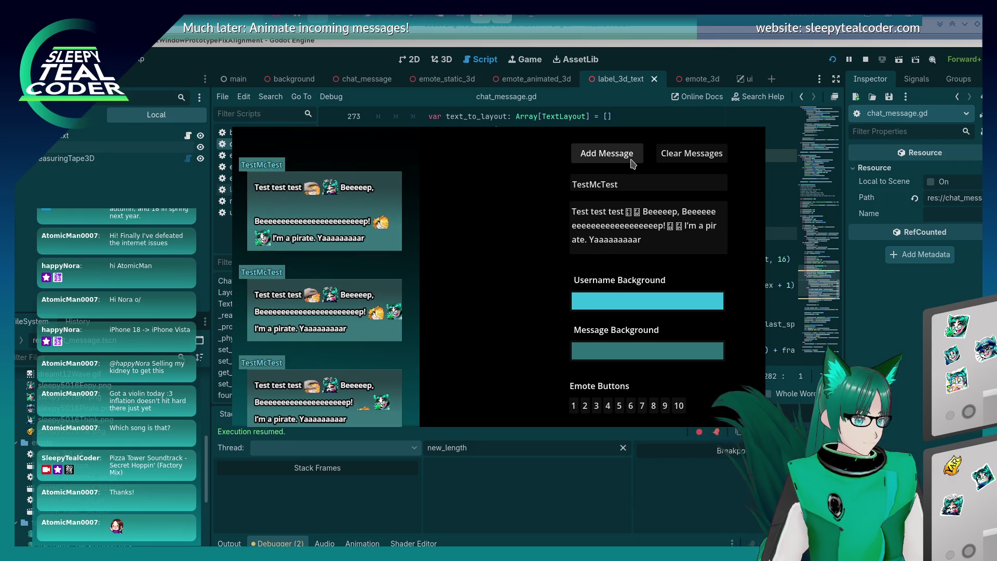
pyautogui.click(659, 213)
pyautogui.write('eee')
pyautogui.click(609, 158)
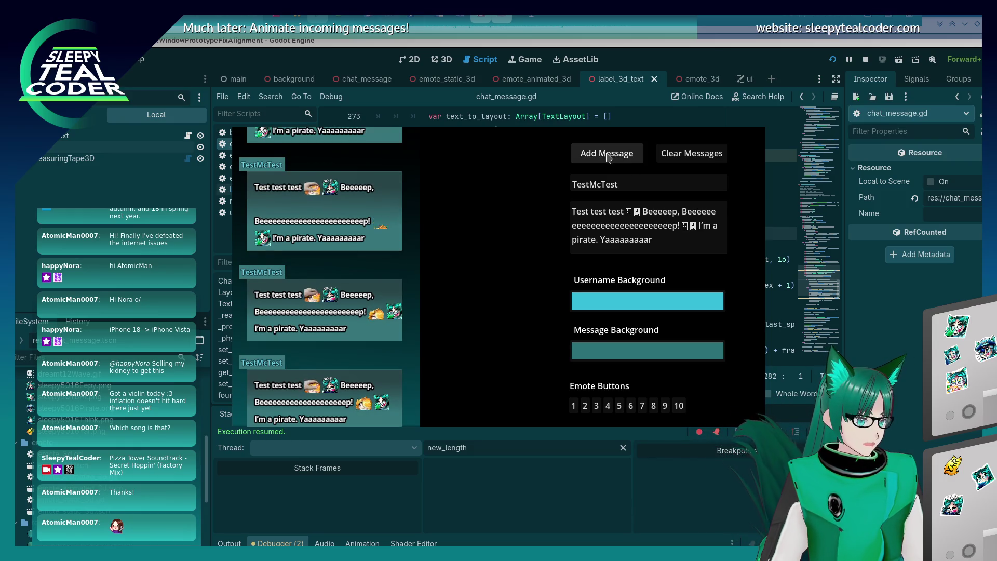
pyautogui.click(706, 212)
pyautogui.write('ee')
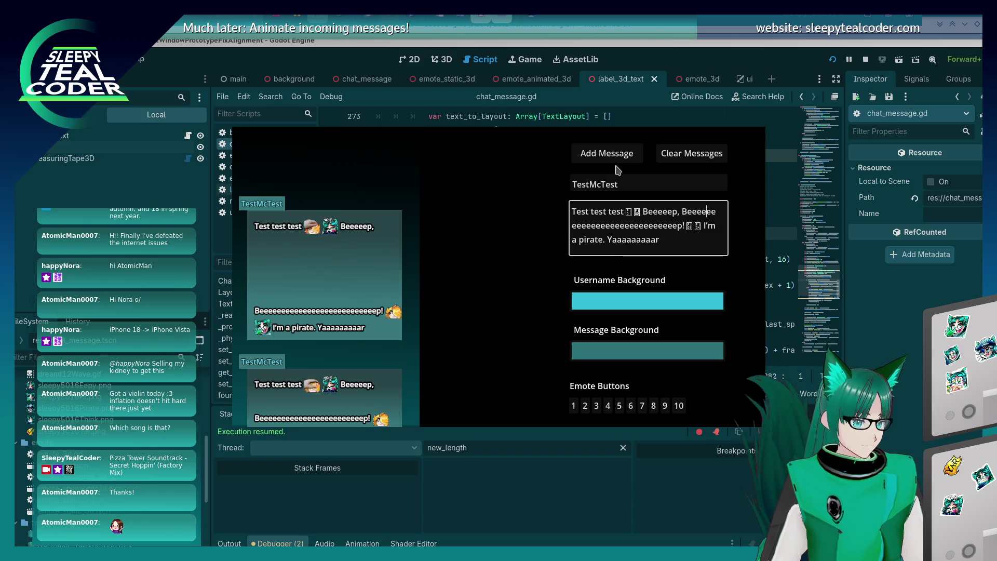
pyautogui.write('ee')
pyautogui.click(614, 156)
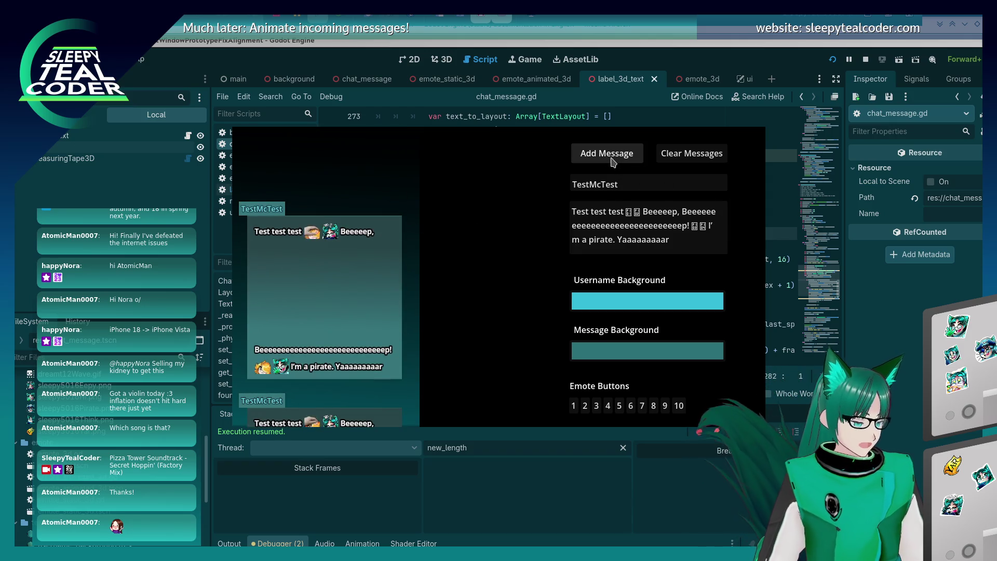
pyautogui.click(685, 212)
pyautogui.write('ee')
pyautogui.click(616, 158)
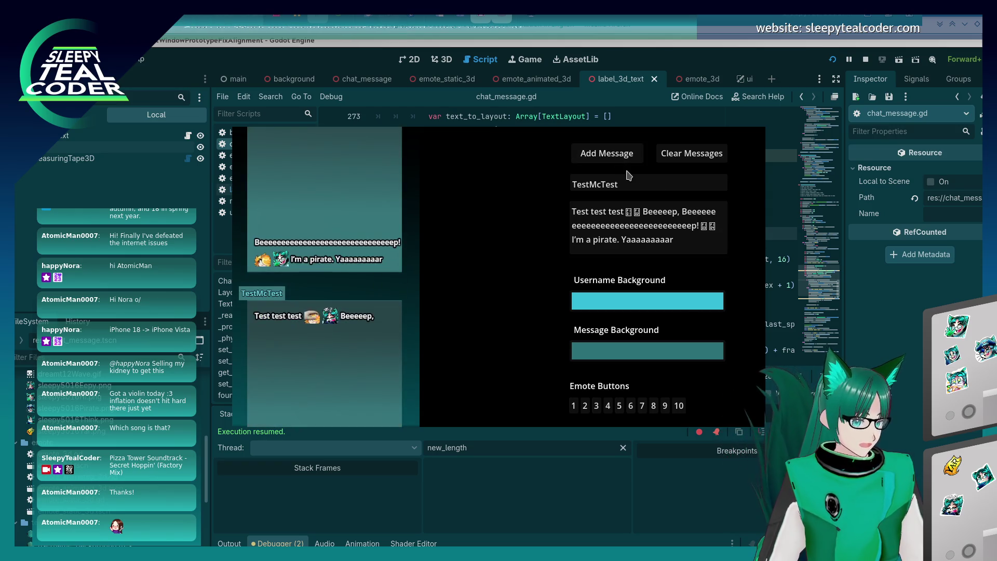
pyautogui.press('BackSpace')
pyautogui.press('BackSpace')
pyautogui.press('BackSpace')
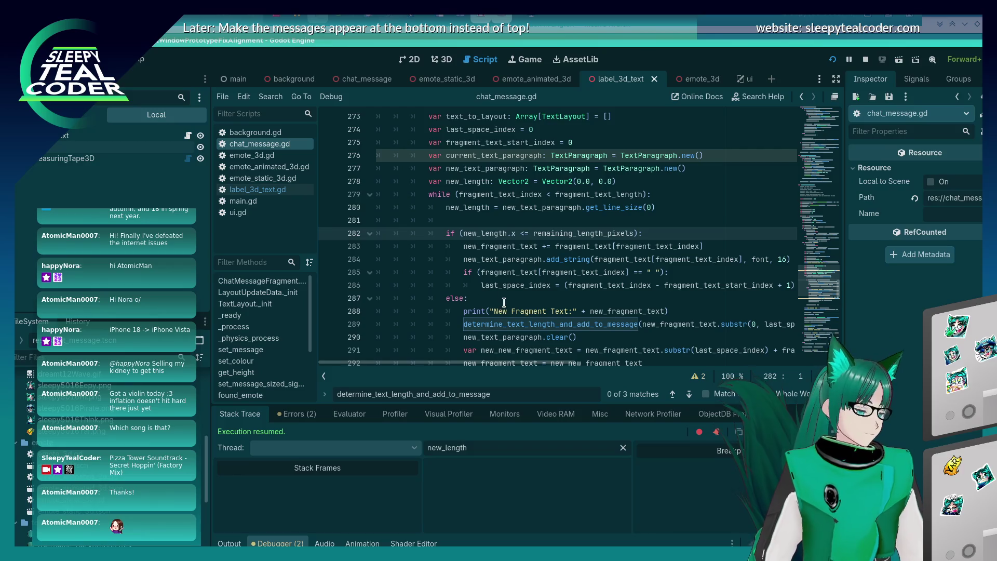
# - Back in the script editor, highlight the uses of new_length and new_text_paragraph
pyautogui.click(500, 271)
pyautogui.scroll(3, 491, 249)
pyautogui.scroll(-5, 490, 251)
pyautogui.hotkey('alt', 'Tab')
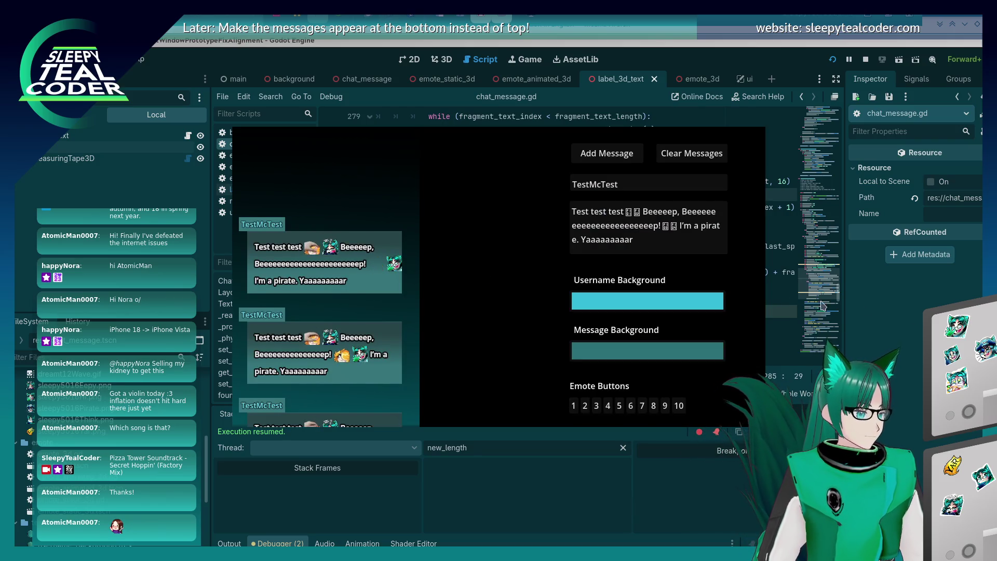
pyautogui.hotkey('alt', 'Tab')
pyautogui.scroll(2, 535, 256)
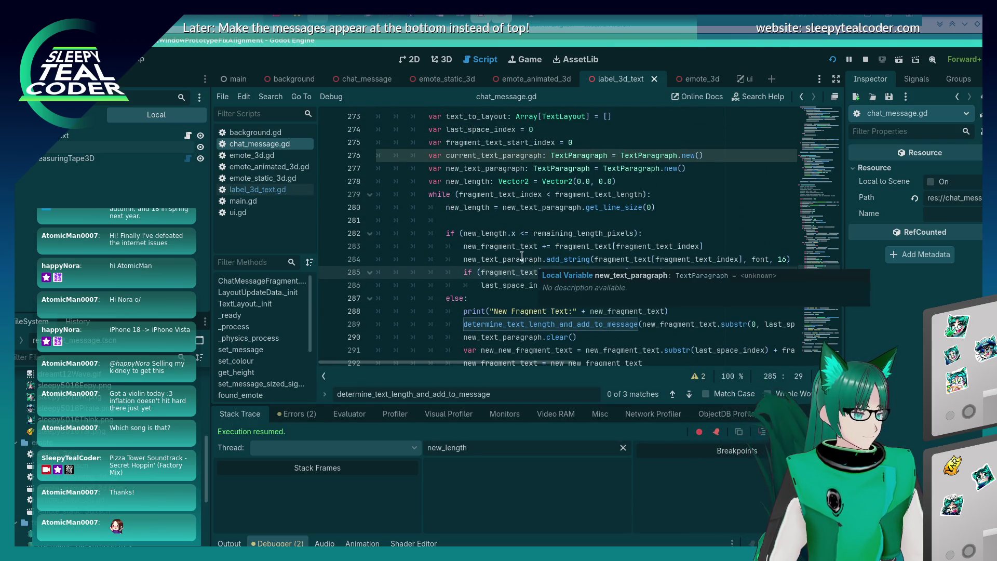
pyautogui.doubleClick(533, 259)
pyautogui.doubleClick(485, 233)
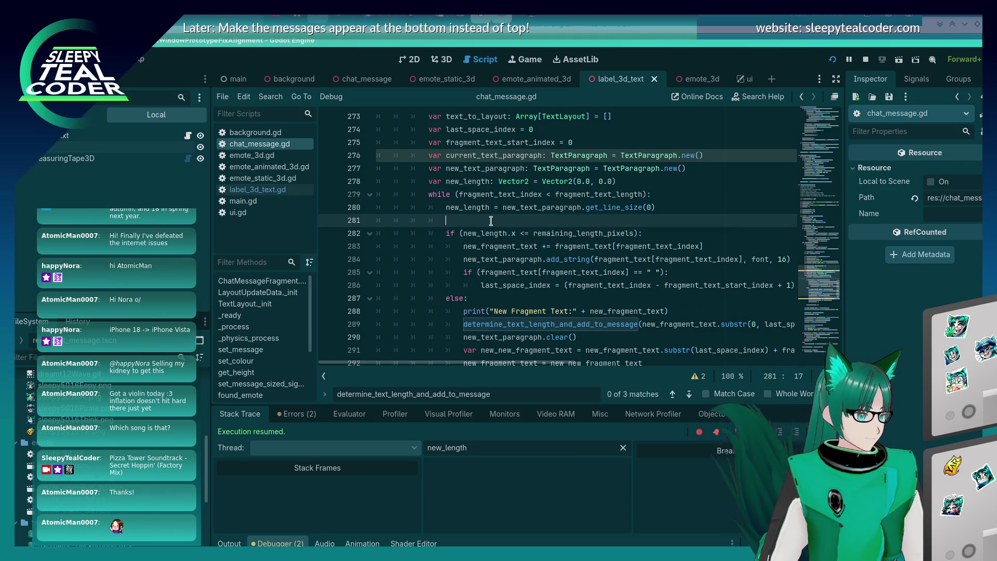
pyautogui.doubleClick(489, 260)
pyautogui.scroll(-2, 492, 260)
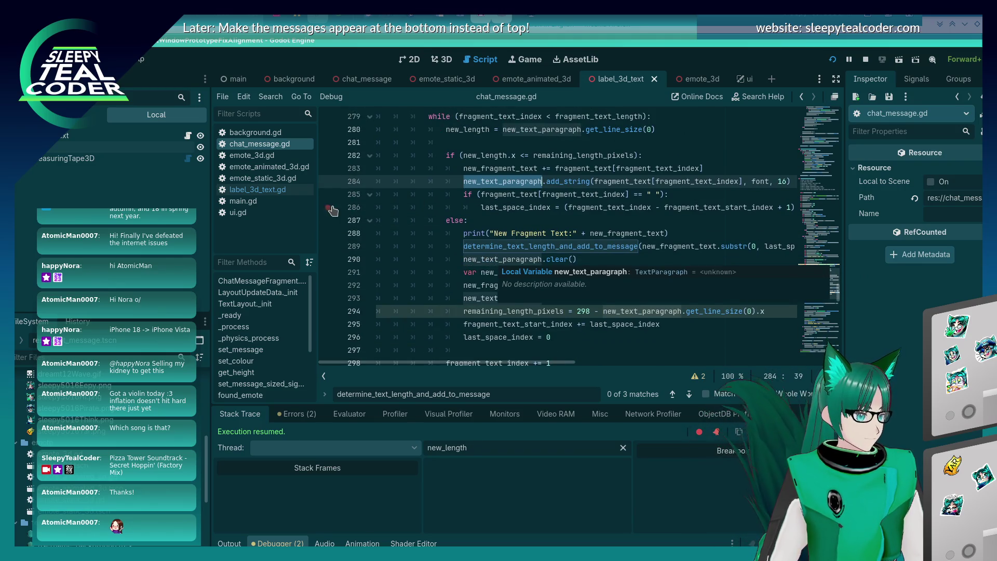
# - Set breakpoints on lines 282 and 288, then post a game message to trigger them
pyautogui.click(331, 156)
pyautogui.click(330, 233)
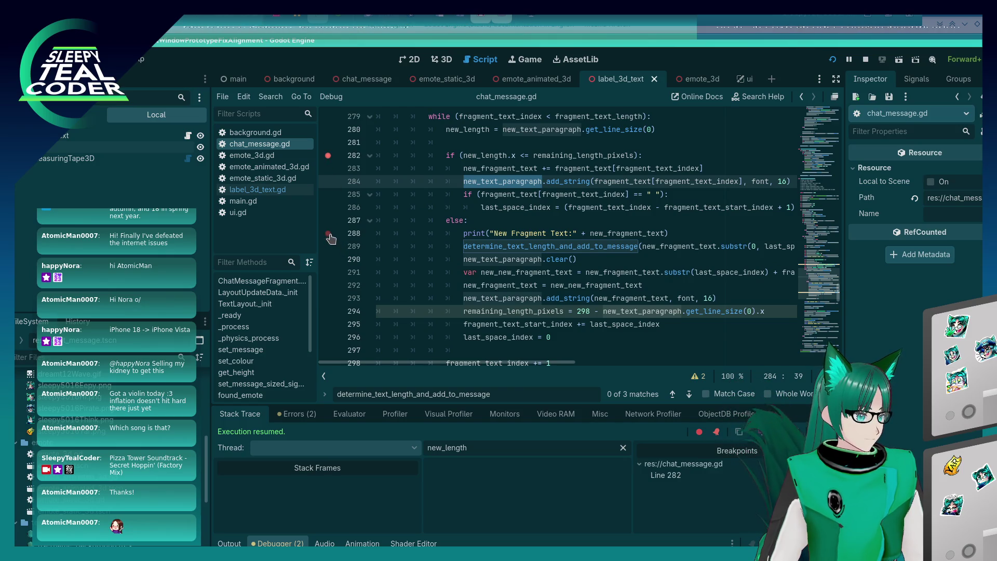
pyautogui.hotkey('alt', 'Tab')
pyautogui.click(608, 164)
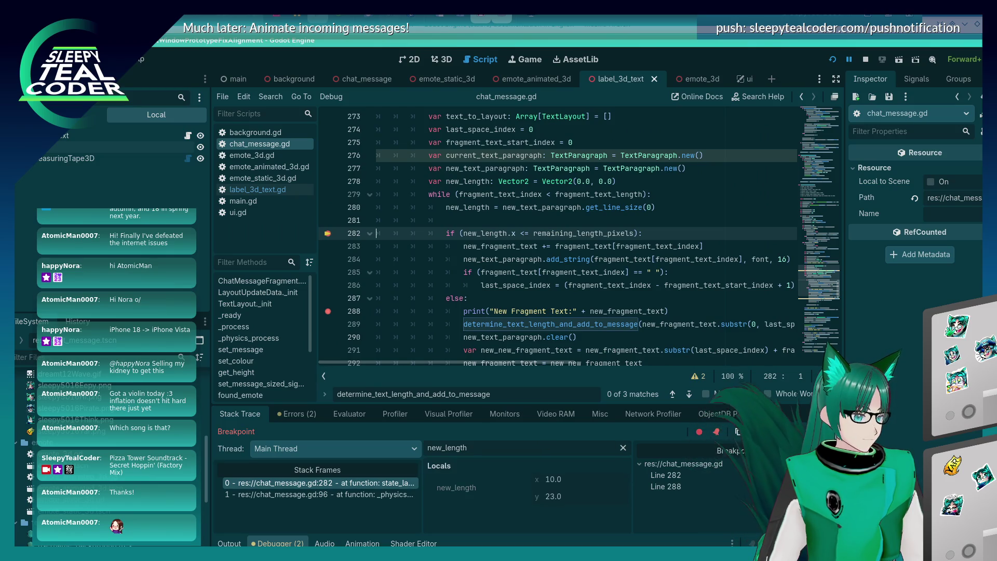
# - Continue repeatedly past the line 282 breakpoint through several loop passes
pyautogui.press('F12')
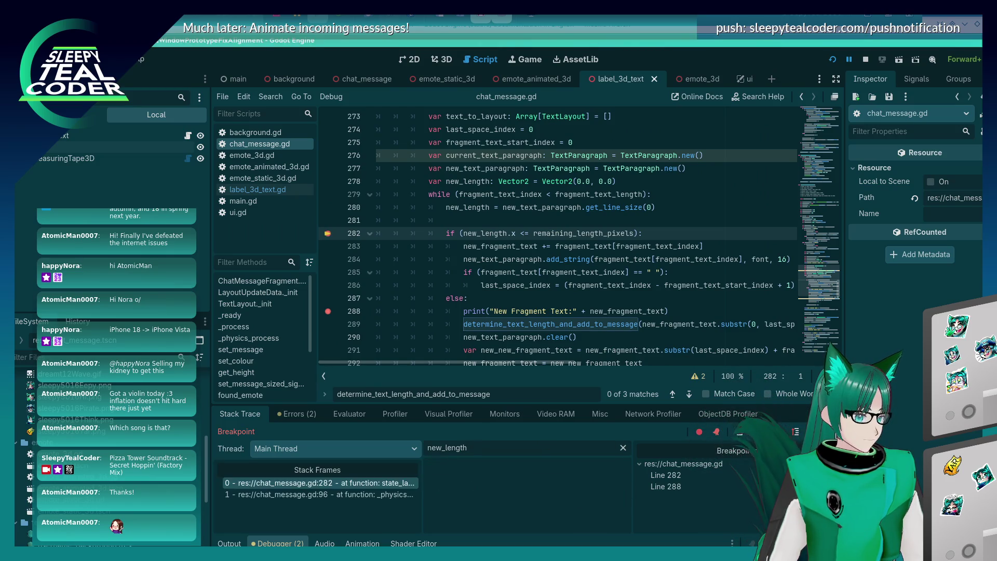
pyautogui.press('F12')
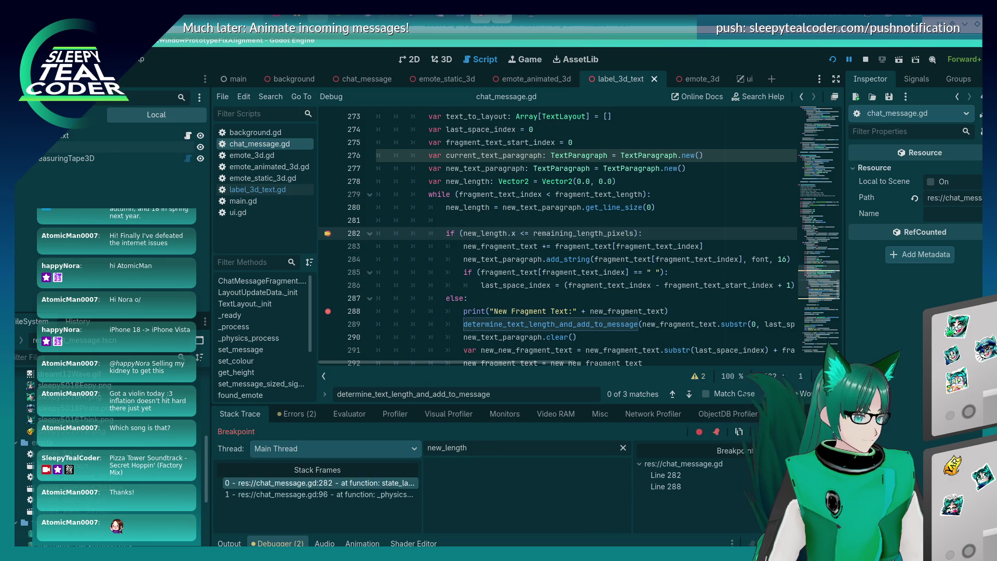
pyautogui.press('F12')
pyautogui.press('F12')
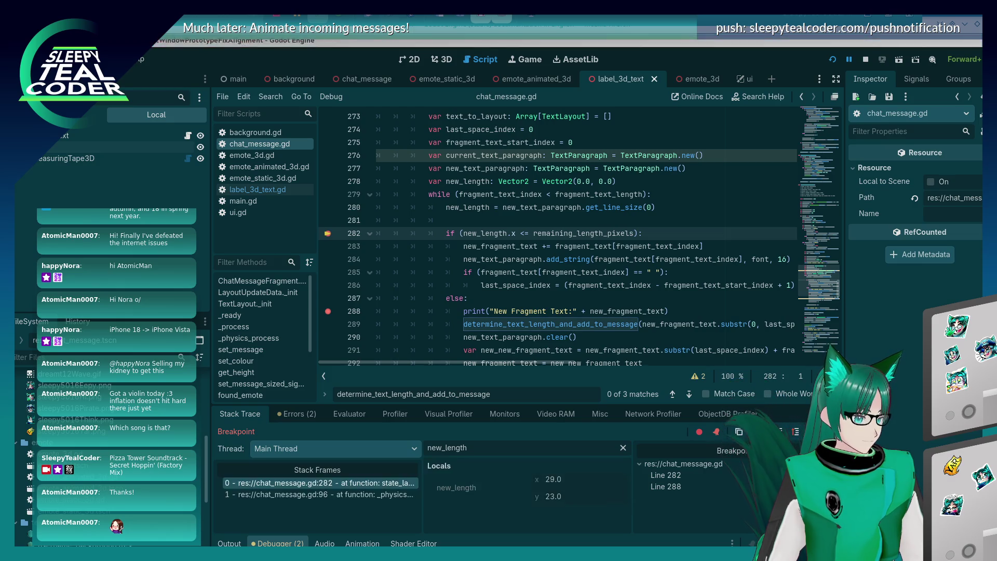
pyautogui.press('F12')
pyautogui.press('F12')
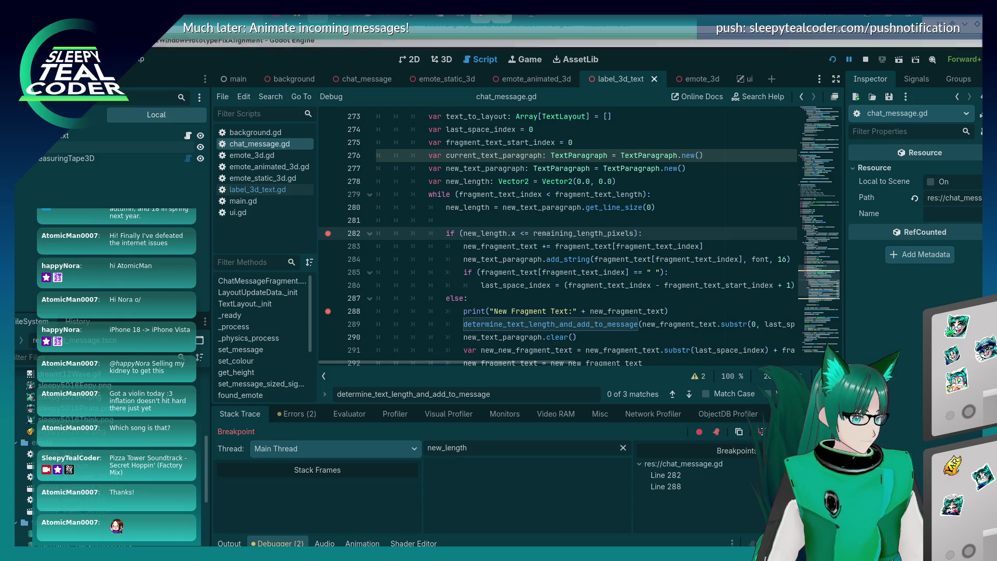
pyautogui.press('F12')
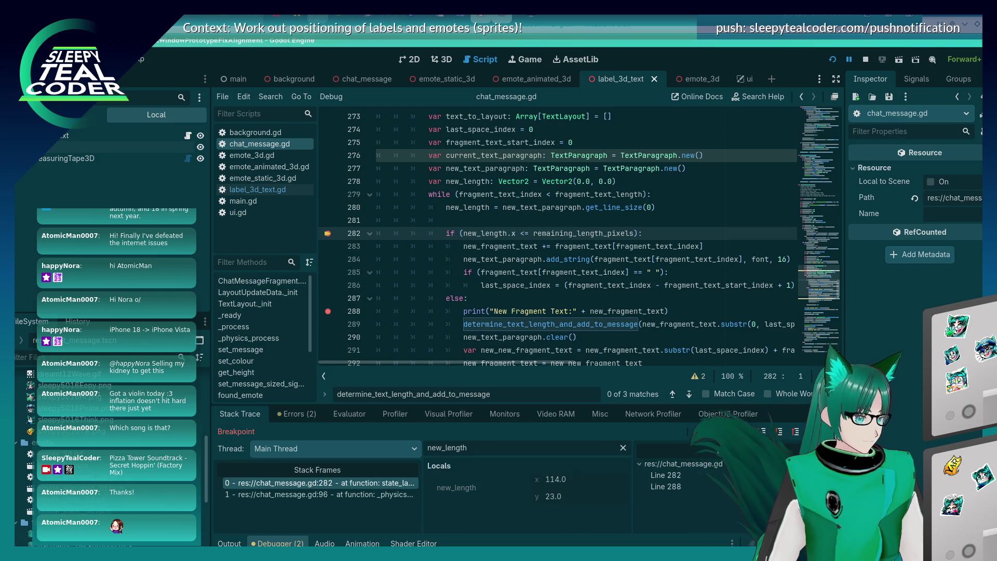
pyautogui.hotkey('alt', 'Tab')
pyautogui.press('F12')
pyautogui.press('F12')
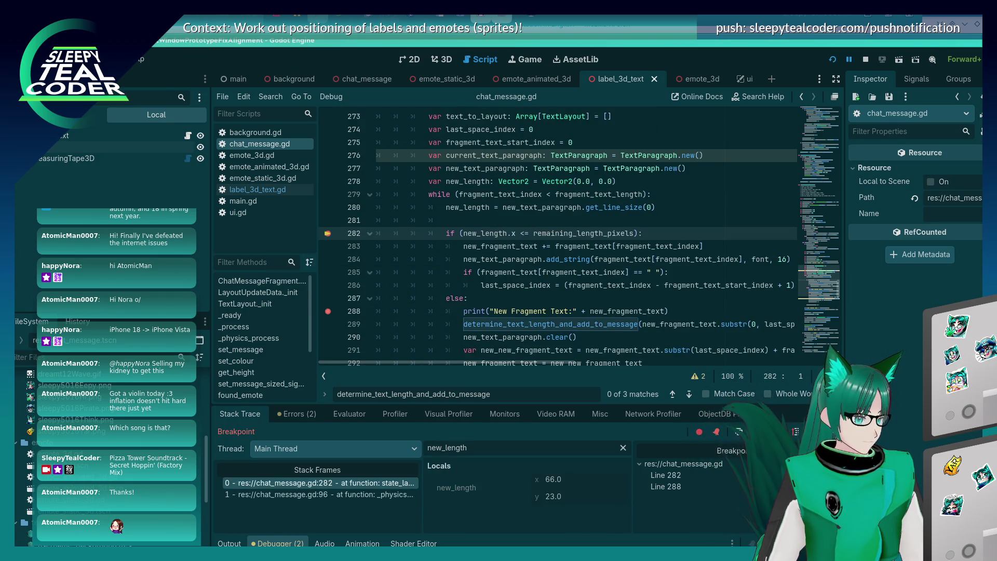
pyautogui.press('F12')
pyautogui.press('F12')
pyautogui.press('F12')
pyautogui.press('F12')
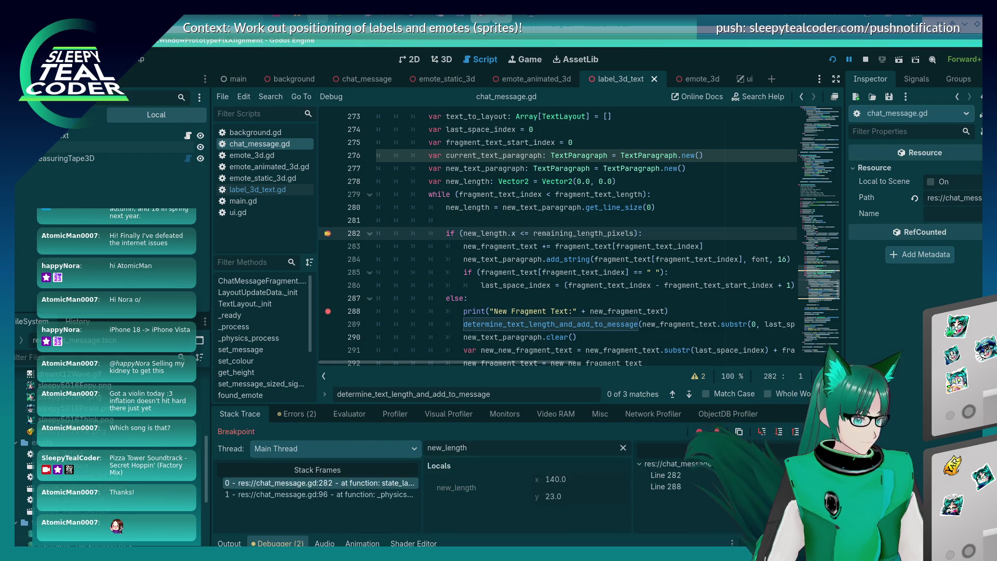
pyautogui.press('F12')
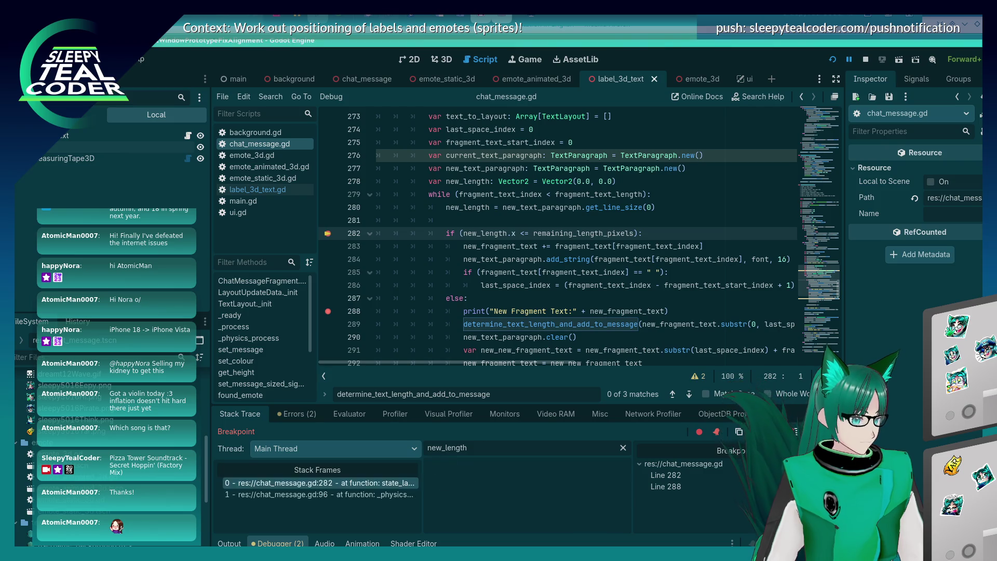
pyautogui.press('F12')
pyautogui.press('F12')
pyautogui.press('F12')
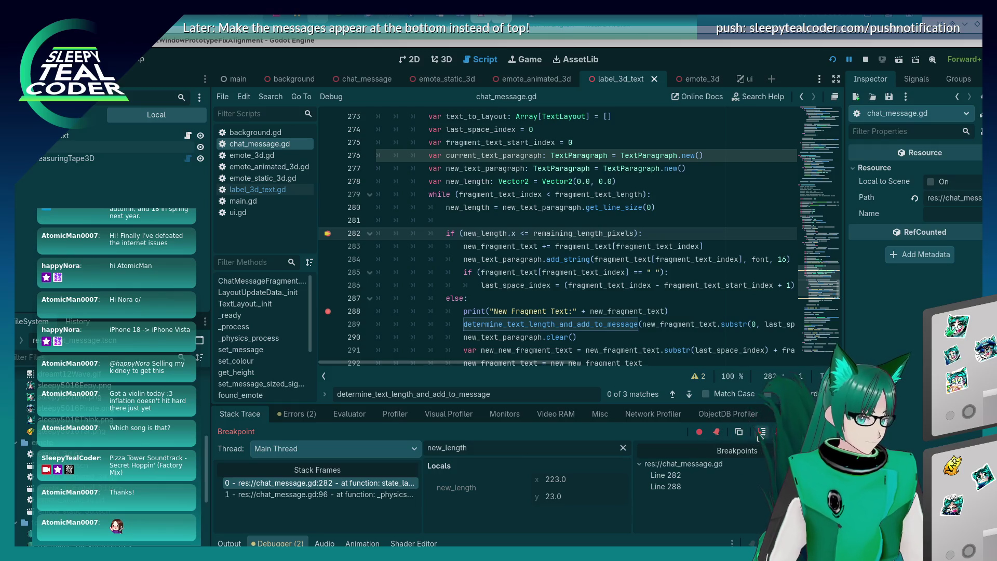
# - Step over into the else branch, then continue until new_length reaches (161.0, 23.0) and the game runs
pyautogui.press('F10')
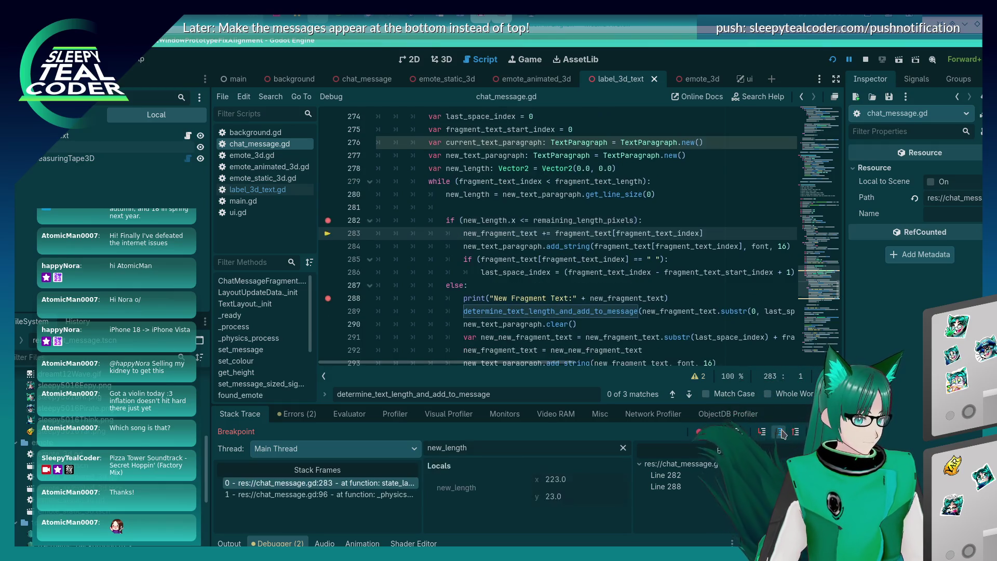
pyautogui.press('F10')
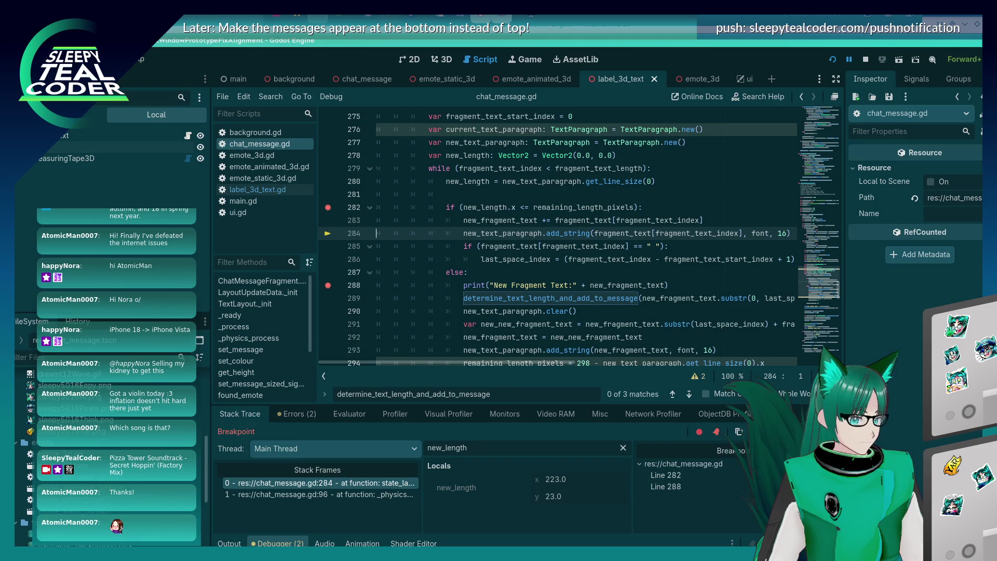
pyautogui.press('F10')
pyautogui.press('F10')
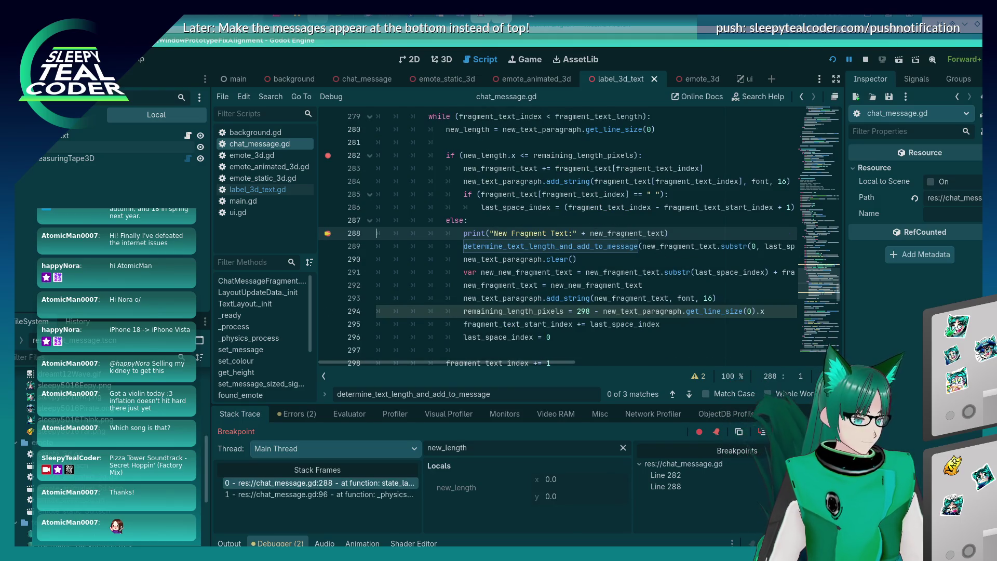
pyautogui.press('F12')
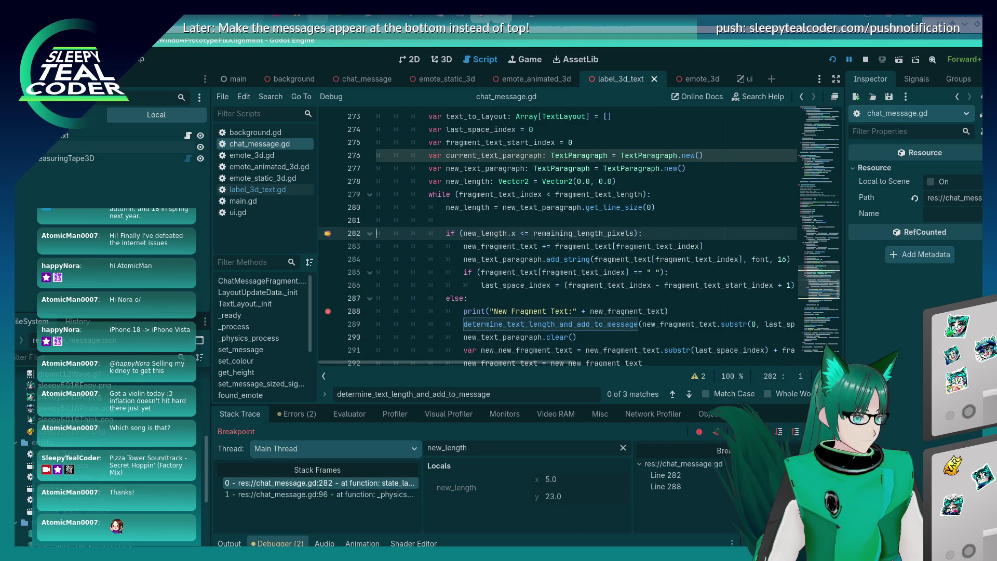
pyautogui.press('F12')
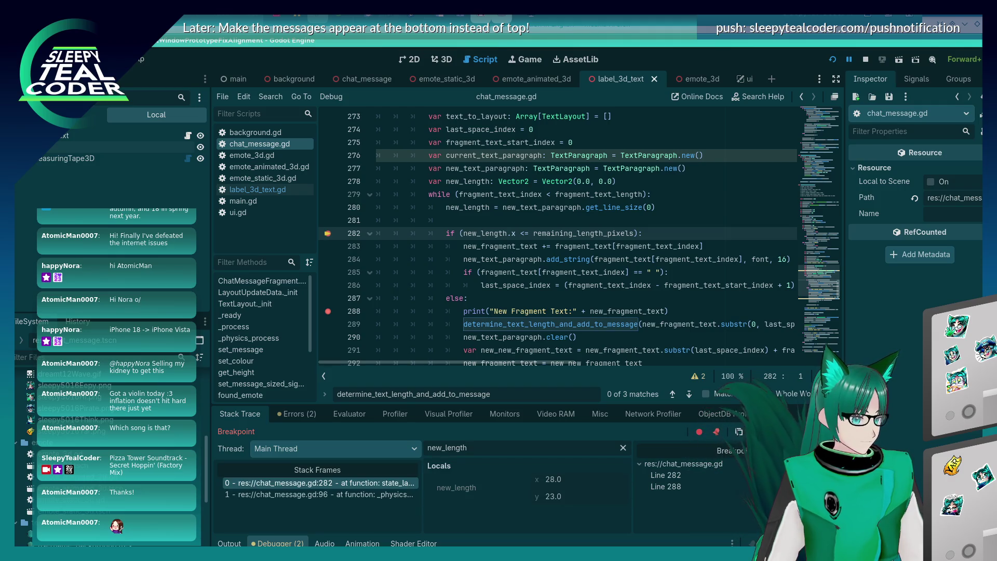
pyautogui.press('F12')
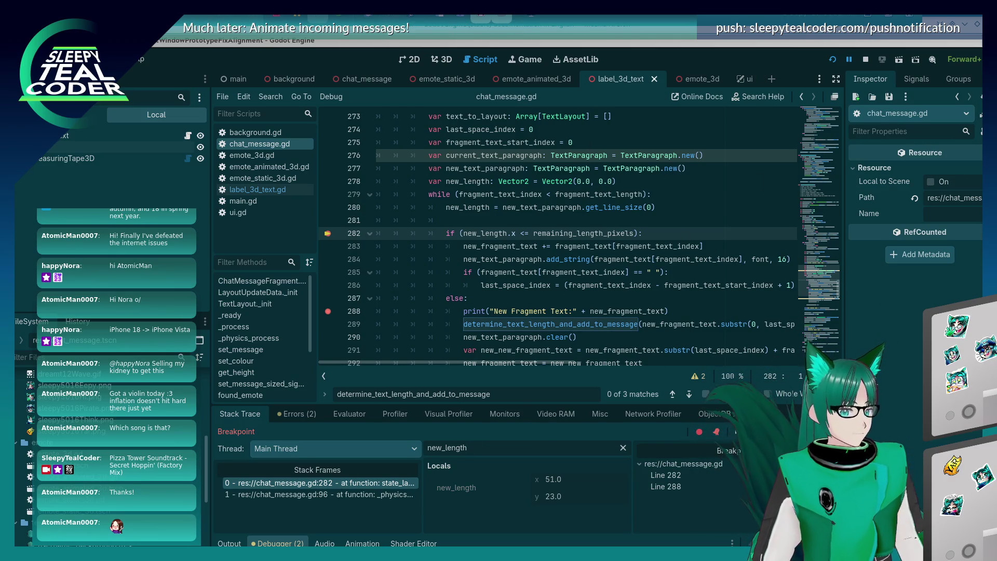
pyautogui.press('F12')
pyautogui.press('F12')
pyautogui.press('F12')
pyautogui.press('F12')
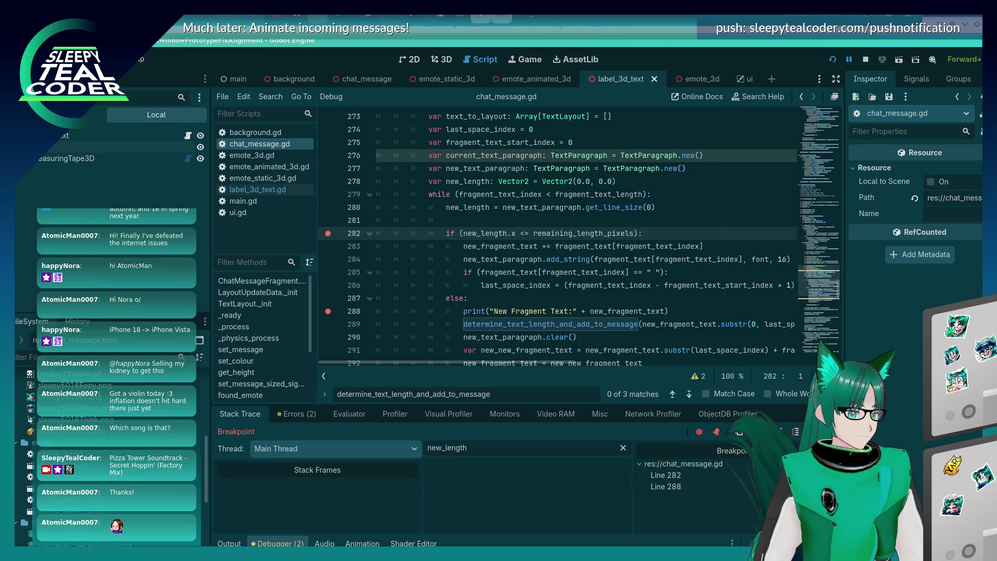
pyautogui.press('F12')
pyautogui.press('F12')
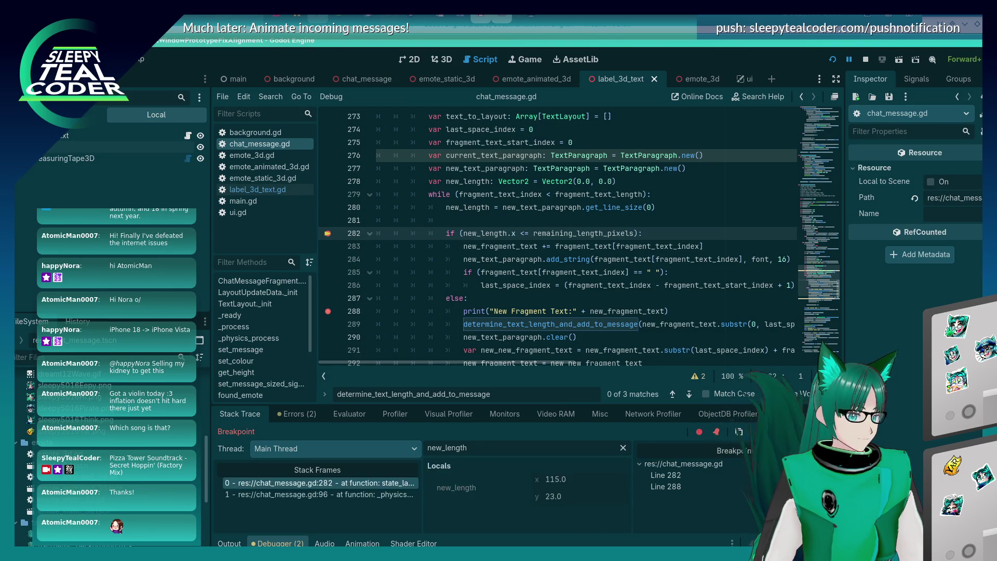
pyautogui.press('F12')
pyautogui.press('F12')
pyautogui.press('F12')
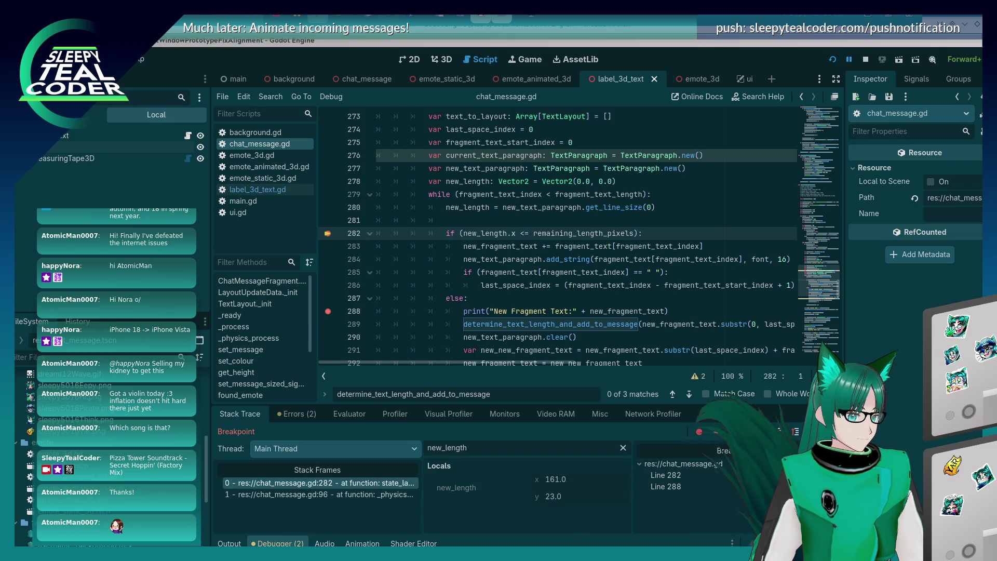
pyautogui.press('F12')
pyautogui.press('F12')
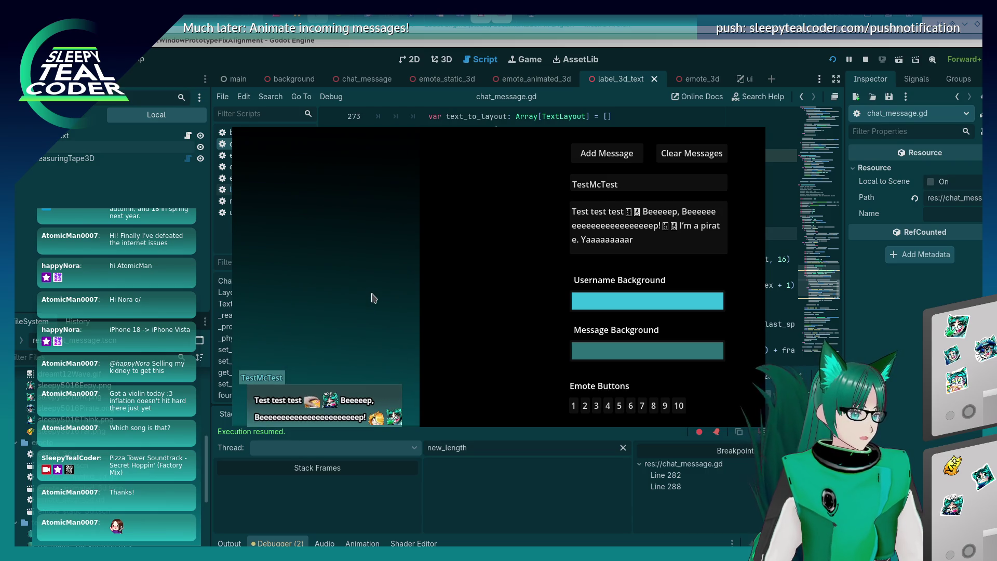
# - Post another test message and continue until line 288 breaks with new_length (251.0, 23.0)
pyautogui.hotkey('alt', 'Tab')
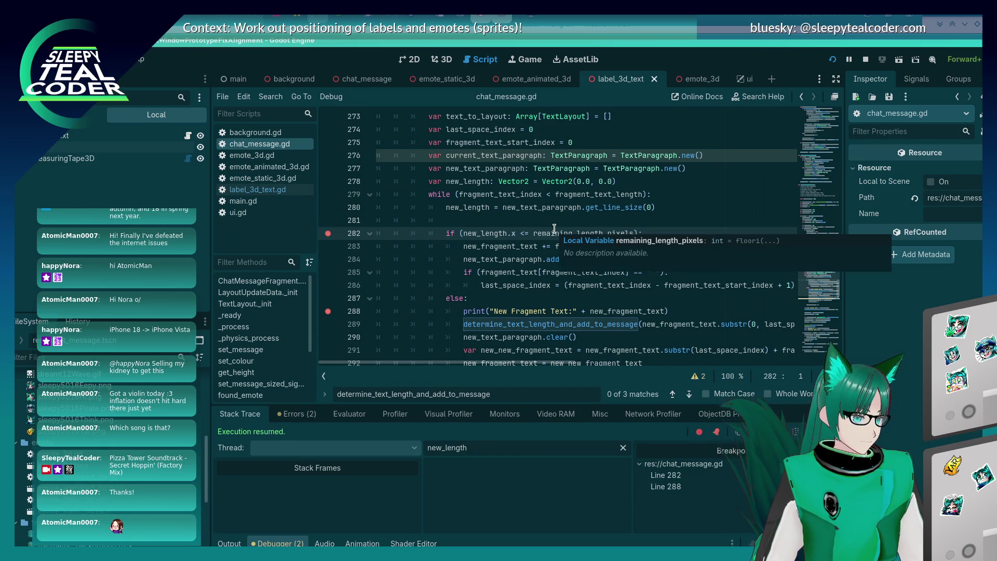
pyautogui.hotkey('alt', 'Tab')
pyautogui.click(607, 154)
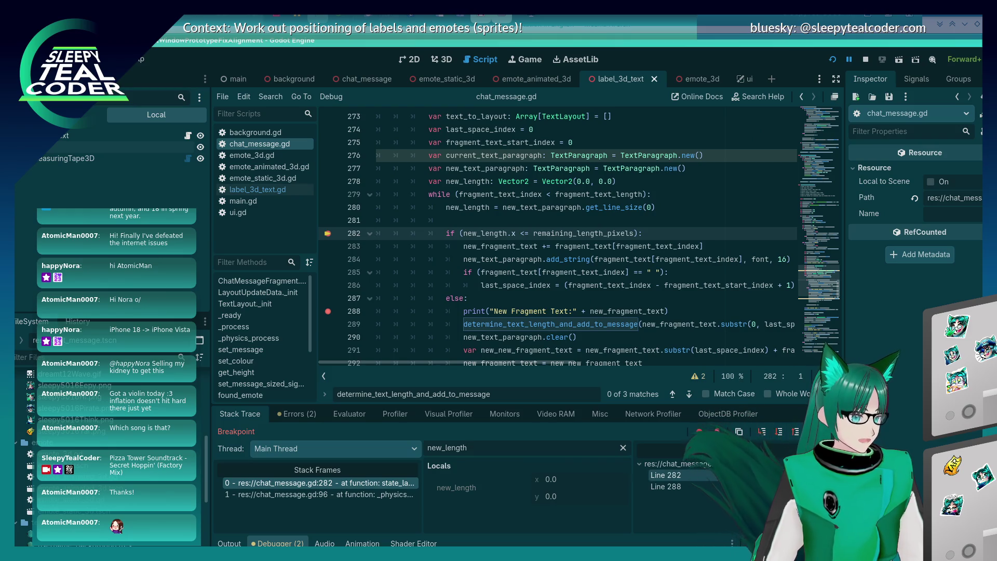
pyautogui.press('F12')
pyautogui.press('F12')
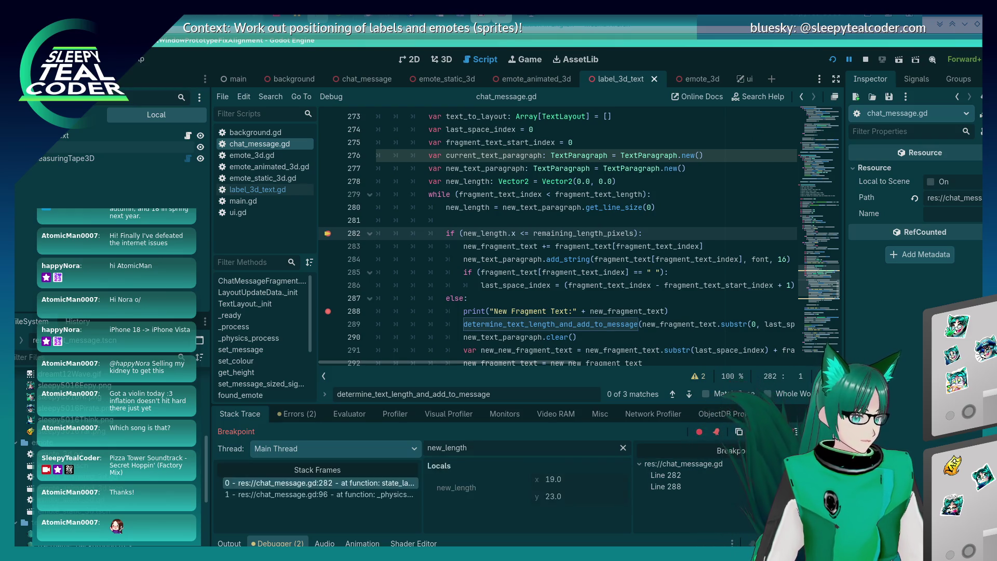
pyautogui.press('F12')
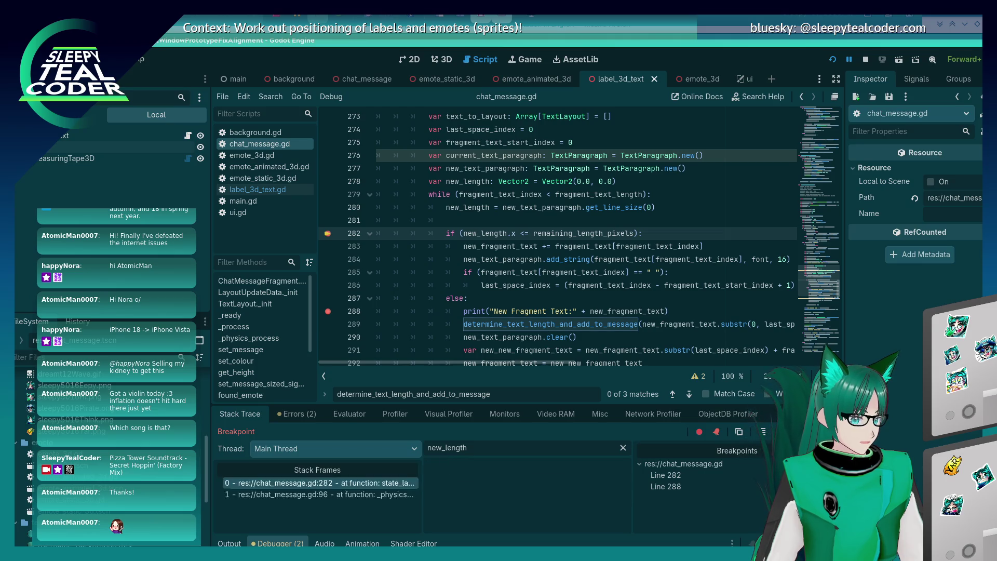
pyautogui.press('F12')
pyautogui.press('F12')
pyautogui.press('F12')
pyautogui.press('F12')
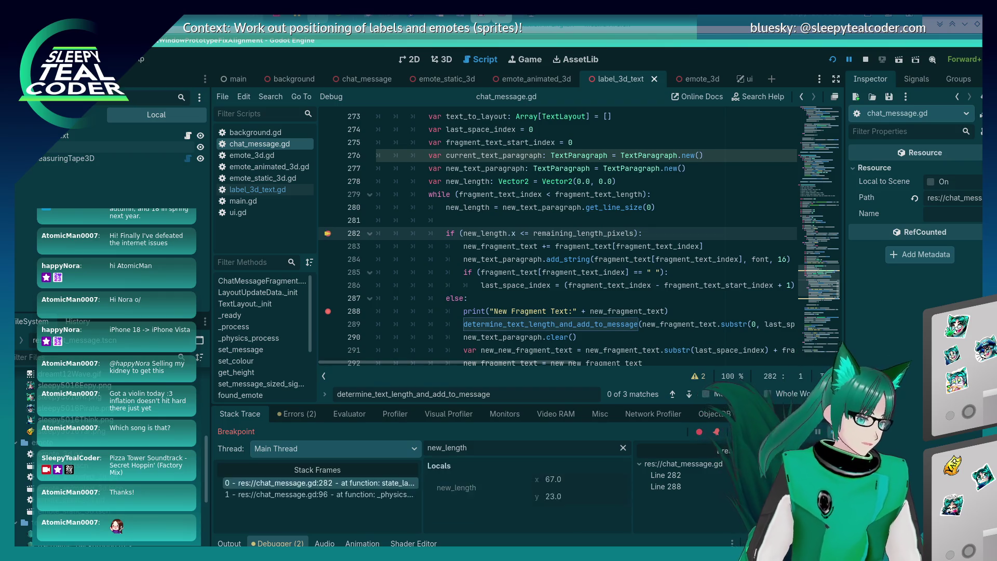
pyautogui.press('F12')
pyautogui.press('F12')
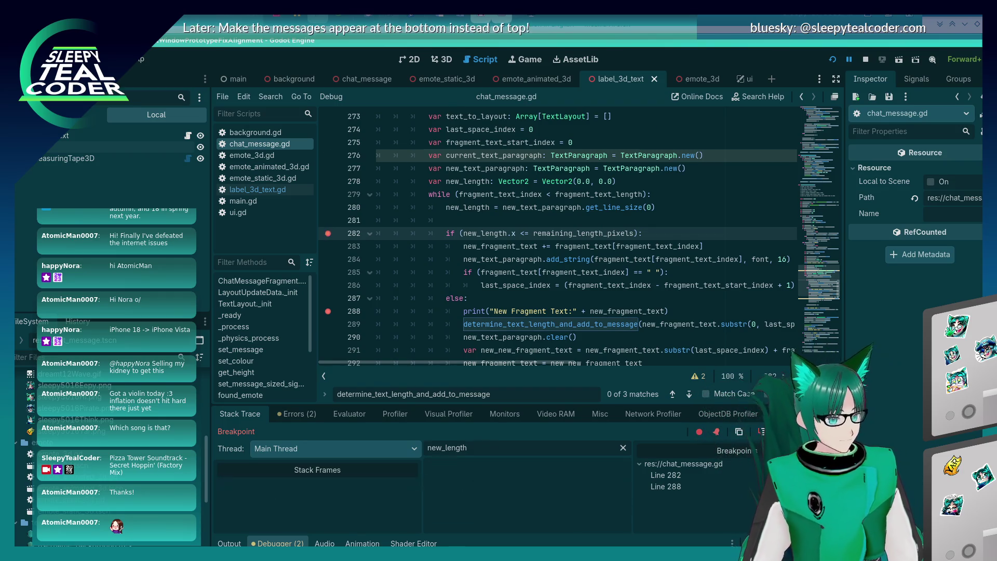
pyautogui.press('F12')
pyautogui.press('F12')
pyautogui.press('F12')
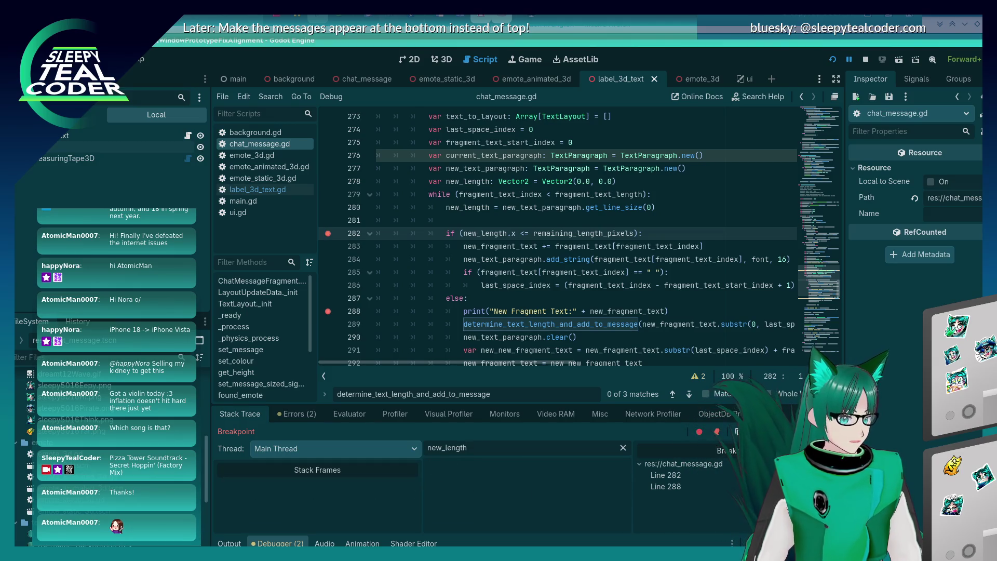
pyautogui.press('F12')
pyautogui.press('F12')
pyautogui.press('F12')
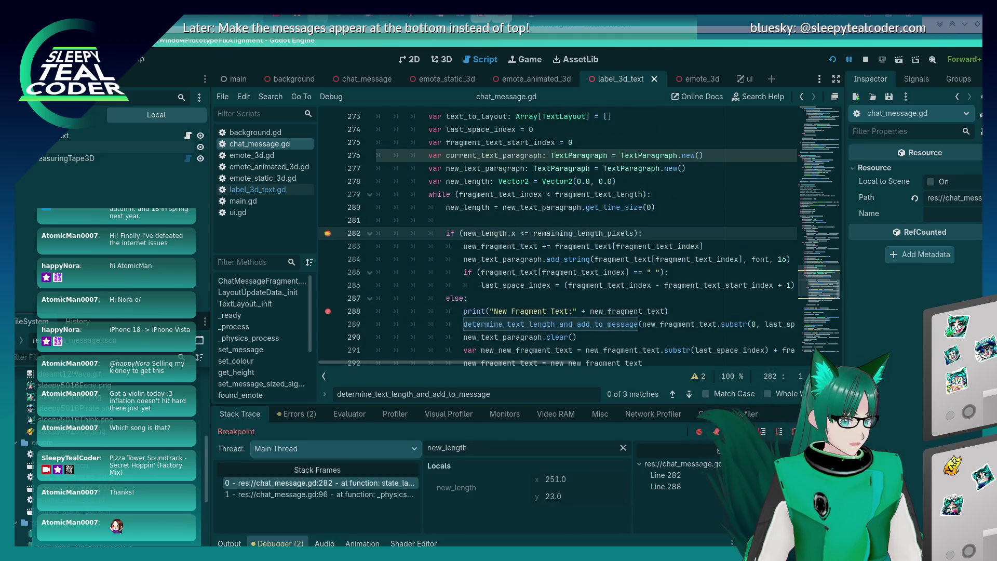
pyautogui.press('F12')
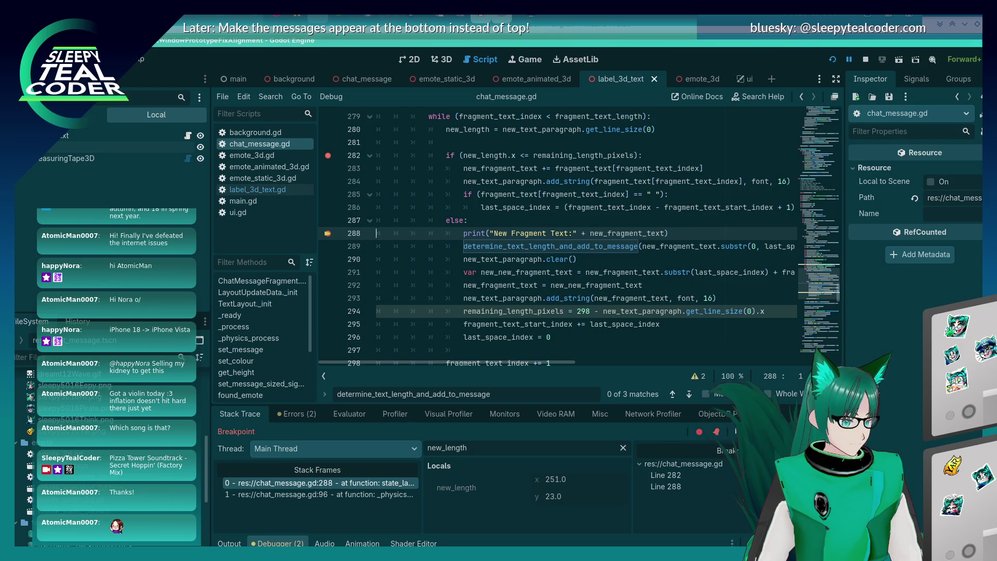
pyautogui.moveTo(549, 157)
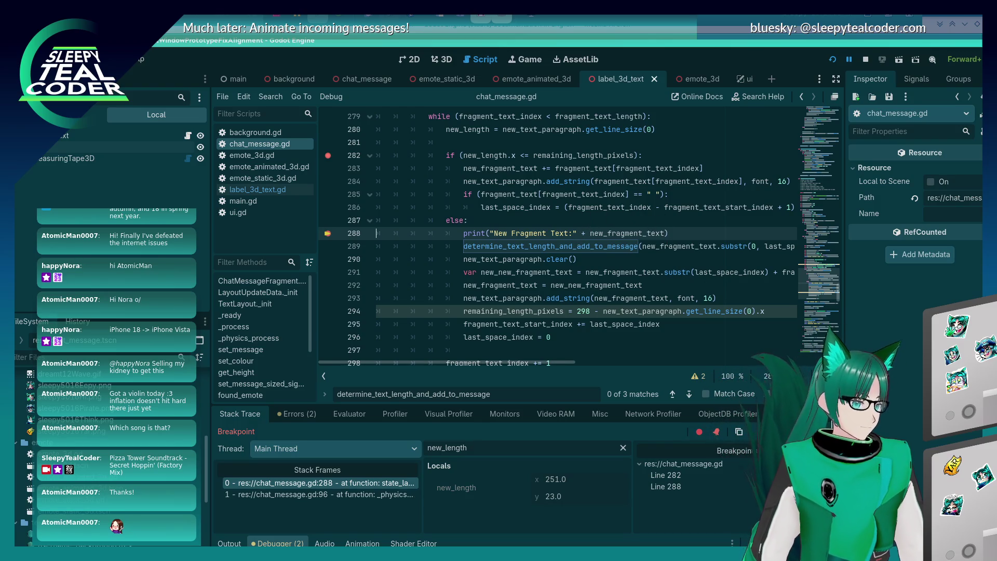
# - Step over lines 288 and 289 to reach line 293
pyautogui.click(782, 437)
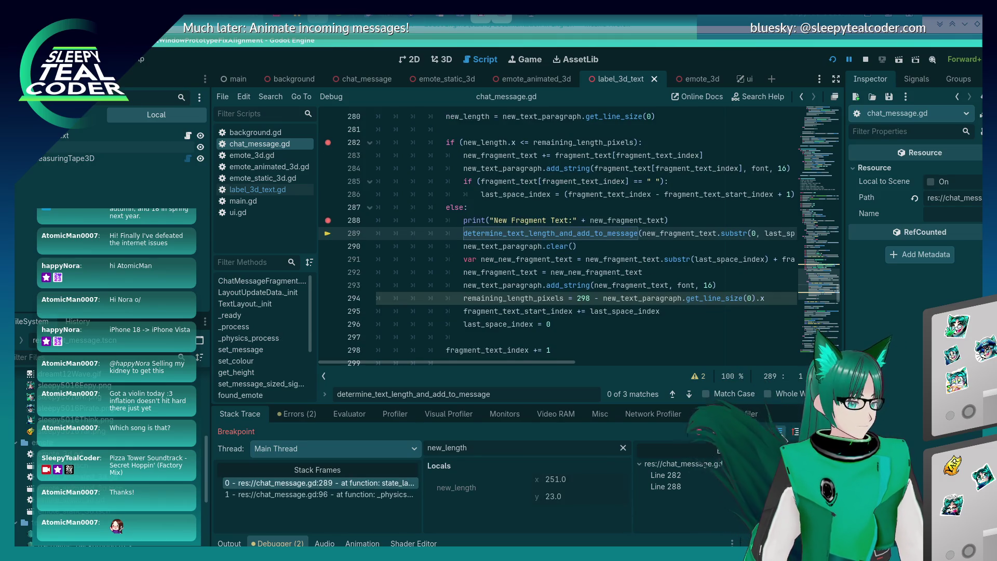
pyautogui.click(782, 437)
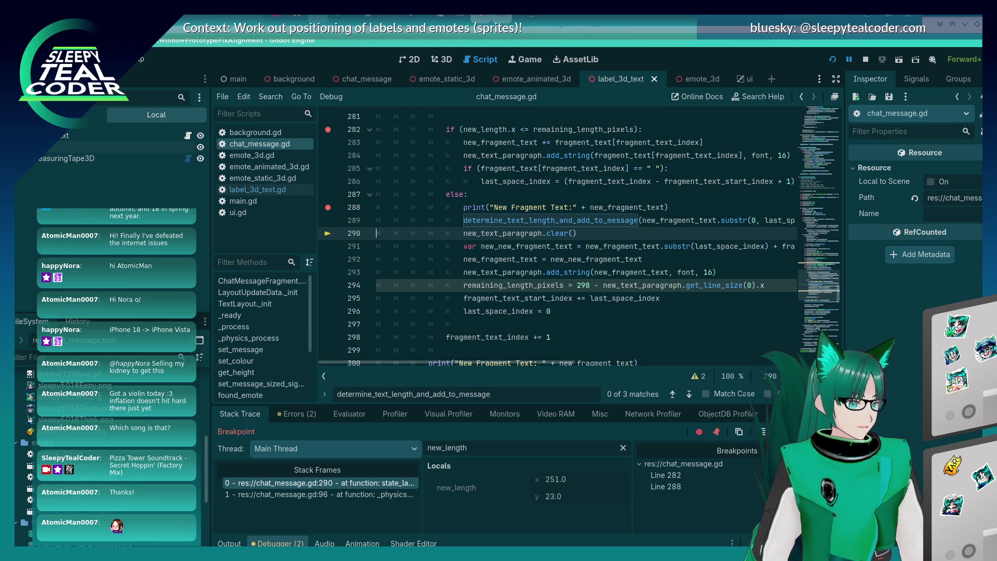
pyautogui.press('F10')
pyautogui.press('F10')
pyautogui.press('F10')
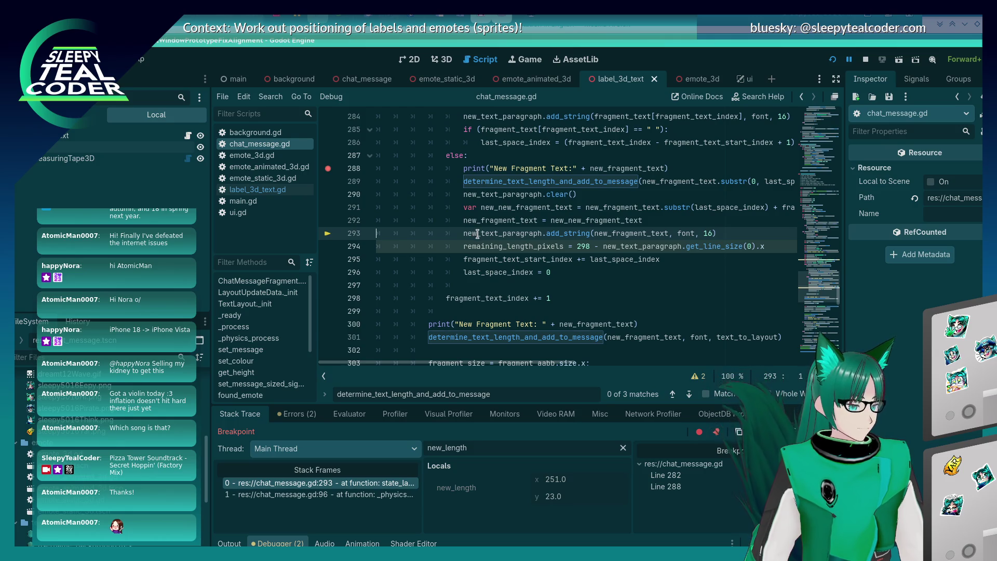
pyautogui.scroll(2, 461, 292)
pyautogui.moveTo(462, 292)
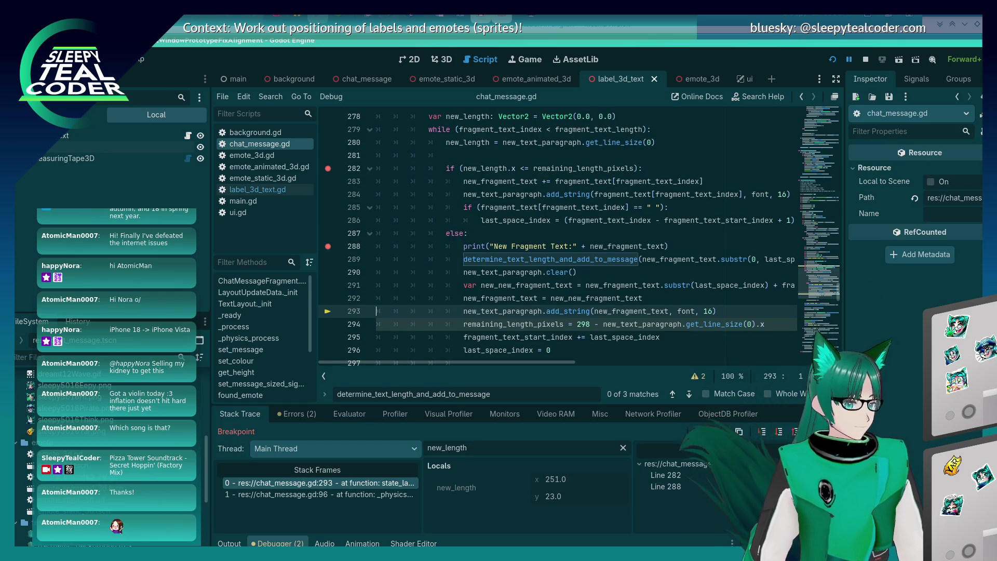
# - Continue to lines 282 and 288, then step through 292 and 294 and back past 282
pyautogui.press('F12')
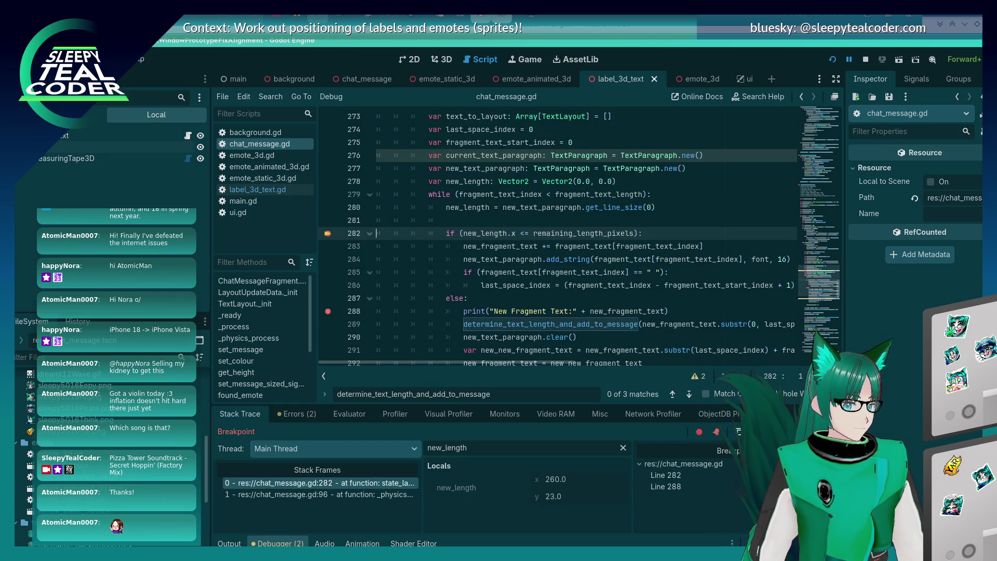
pyautogui.press('F12')
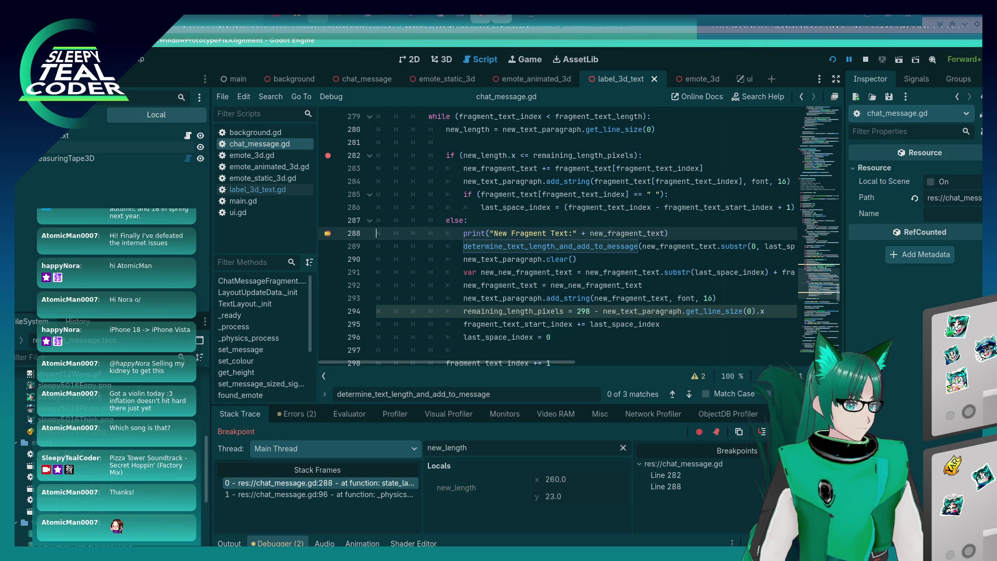
pyautogui.press('F10')
pyautogui.press('F10')
pyautogui.press('F10')
pyautogui.press('F10')
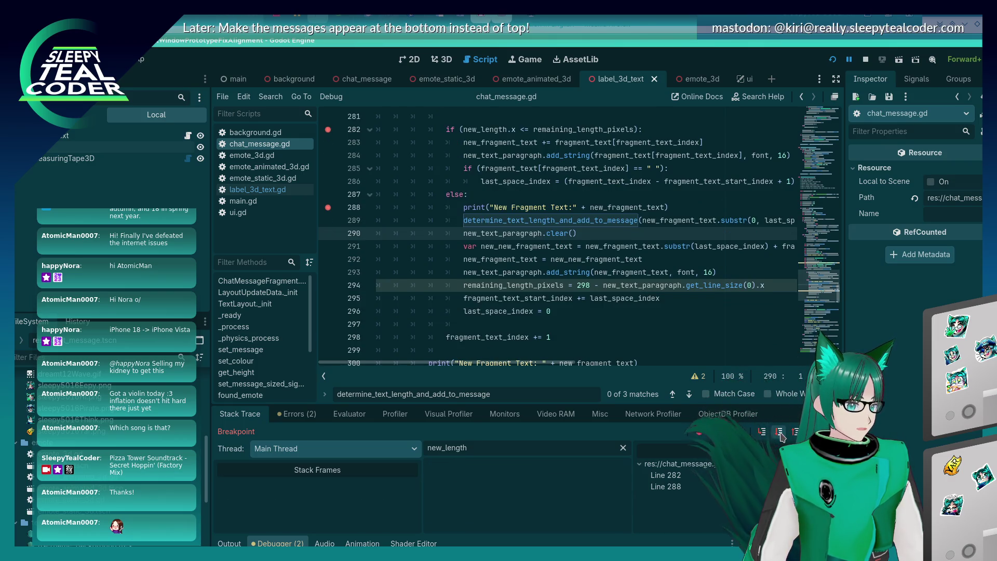
pyautogui.press('F10')
pyautogui.press('F10')
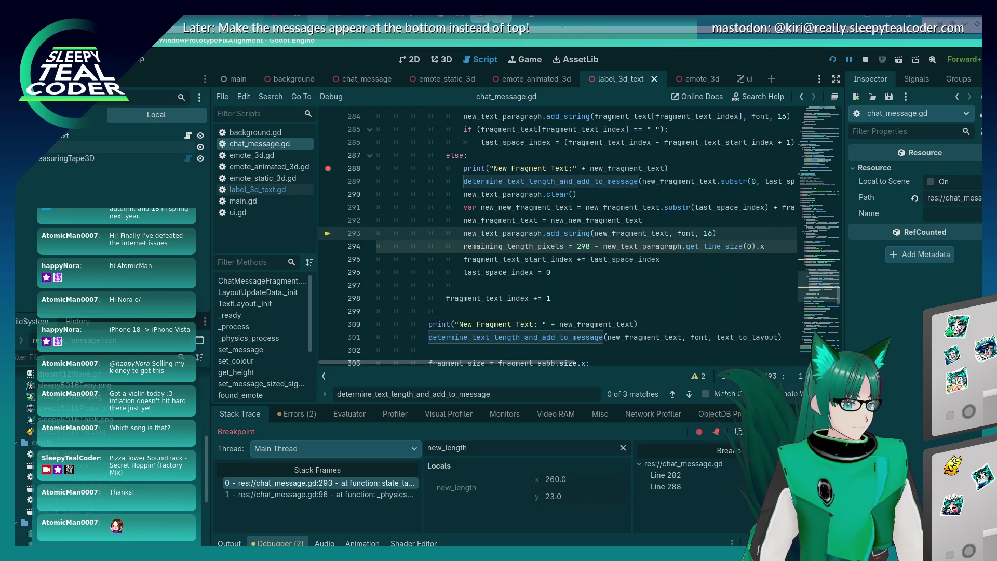
pyautogui.press('F10')
pyautogui.press('F10')
pyautogui.press('F10')
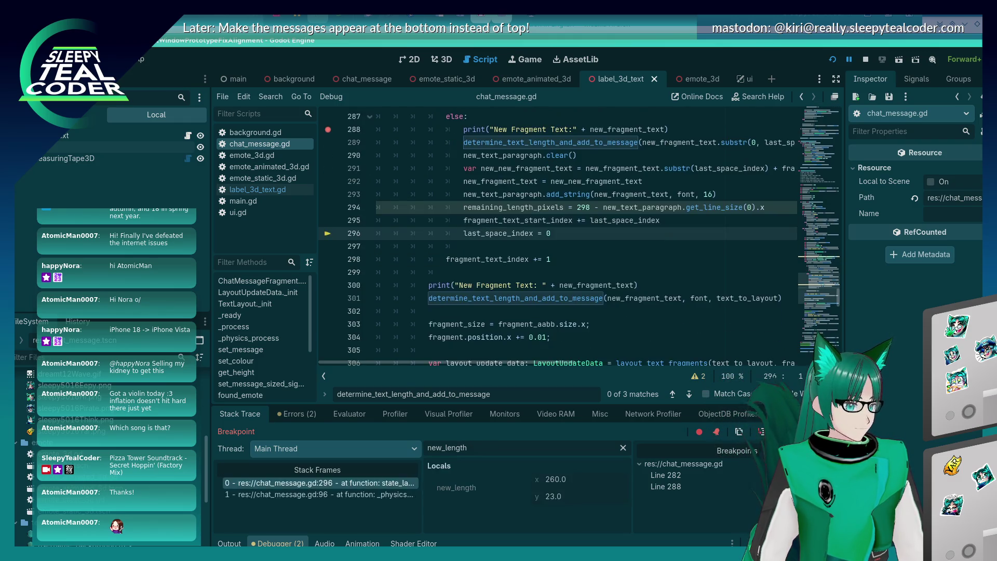
pyautogui.press('F10')
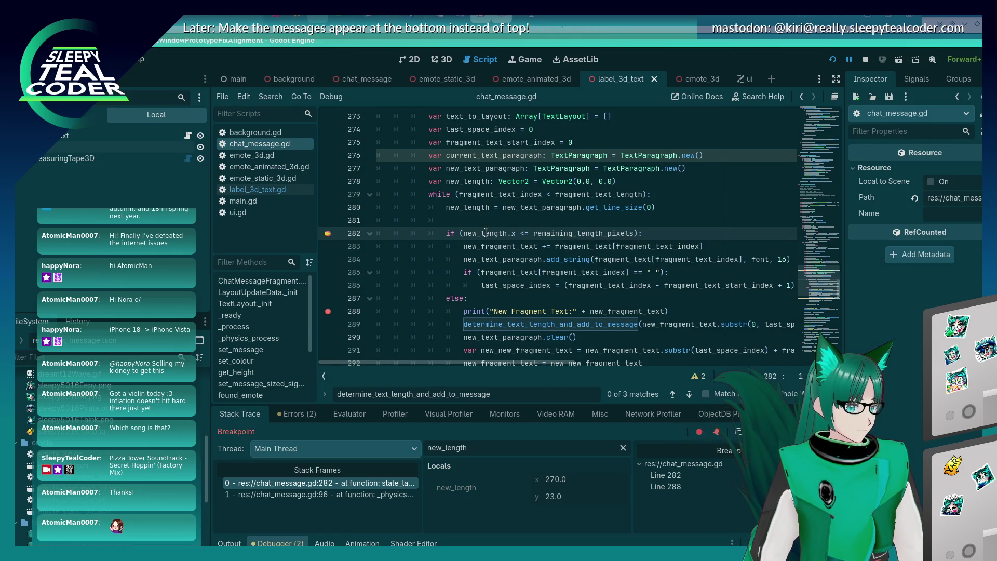
pyautogui.moveTo(489, 233)
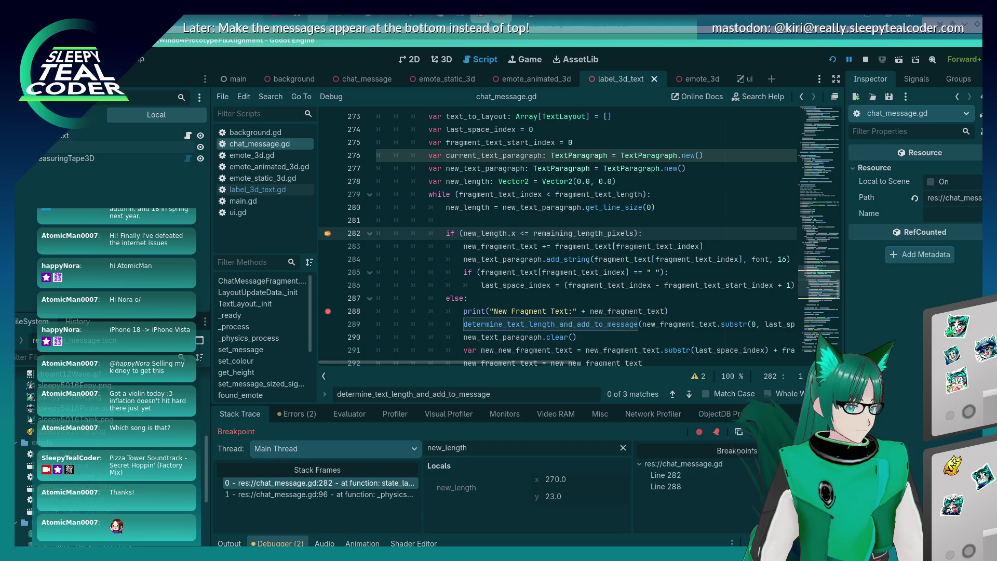
pyautogui.press('F10')
pyautogui.press('F10')
pyautogui.press('F10')
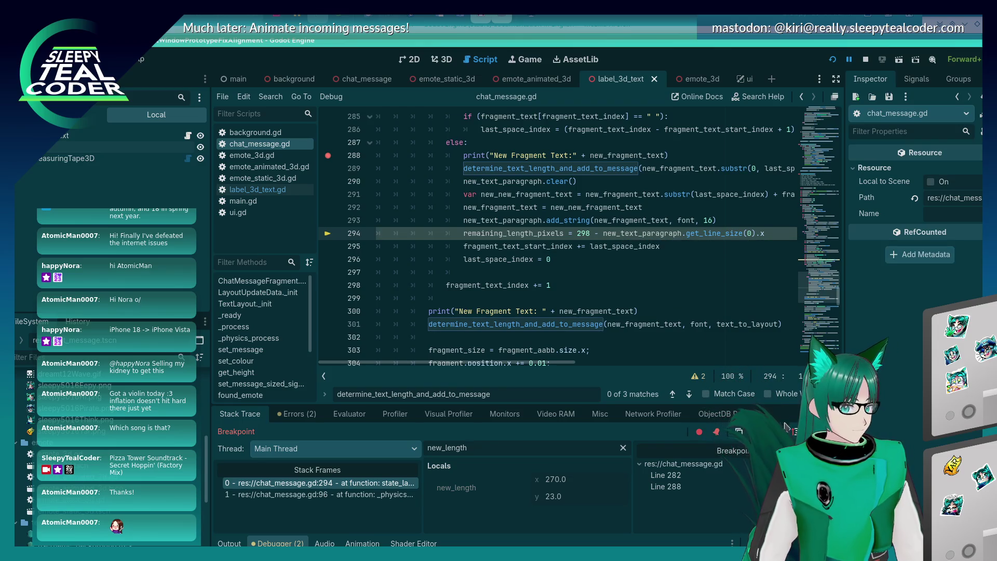
pyautogui.press('F10')
pyautogui.moveTo(532, 217)
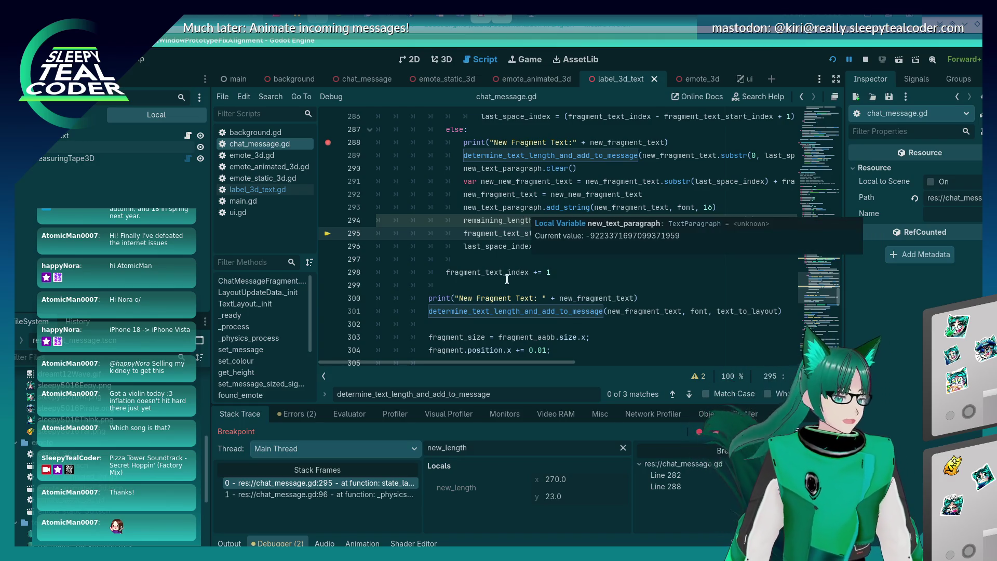
# - Resume, step to line 300 with new_length (270.0, 23.0), and inspect new_fragment_text
pyautogui.press('F12')
pyautogui.press('F10')
pyautogui.press('F10')
pyautogui.press('F10')
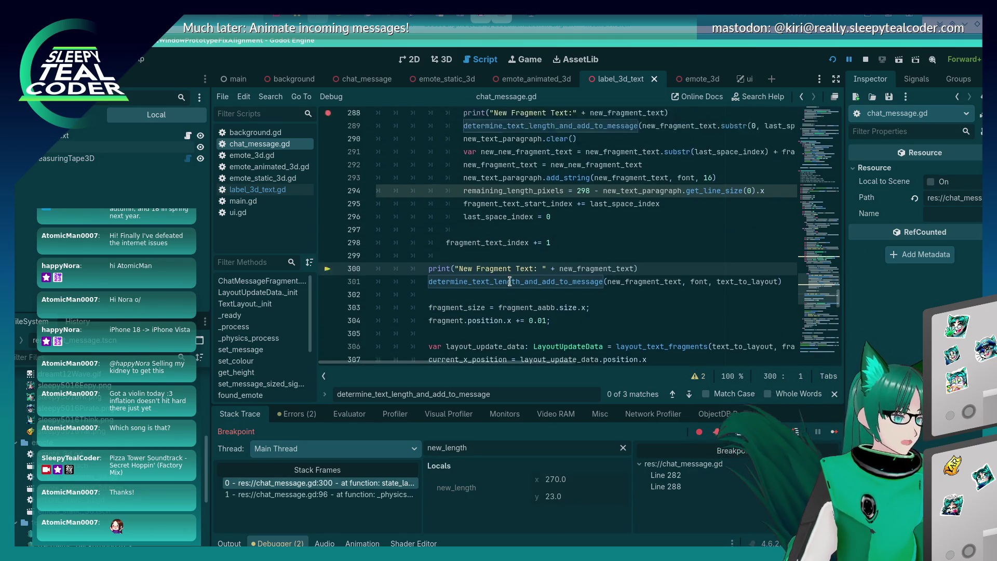
pyautogui.scroll(4, 511, 285)
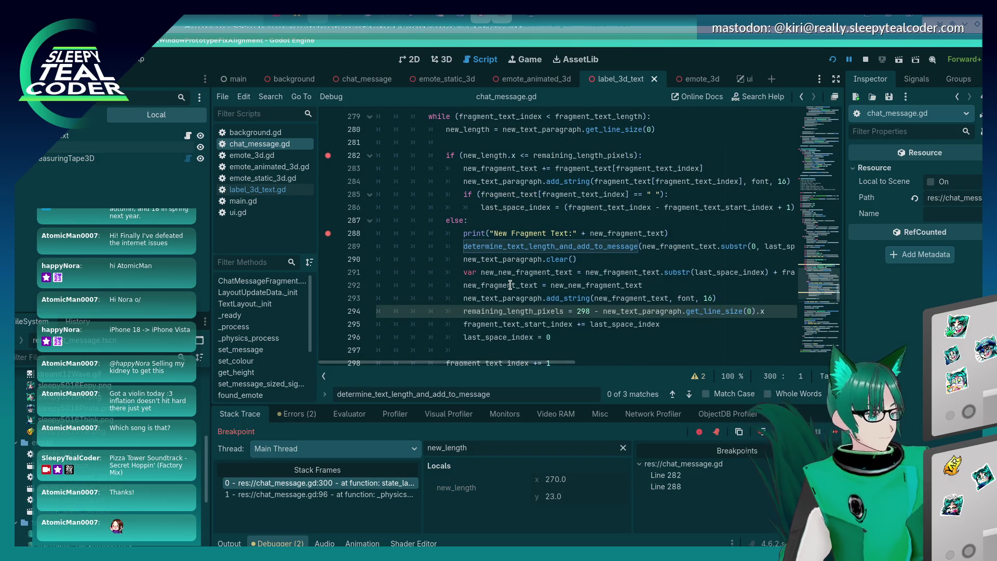
pyautogui.moveTo(511, 285)
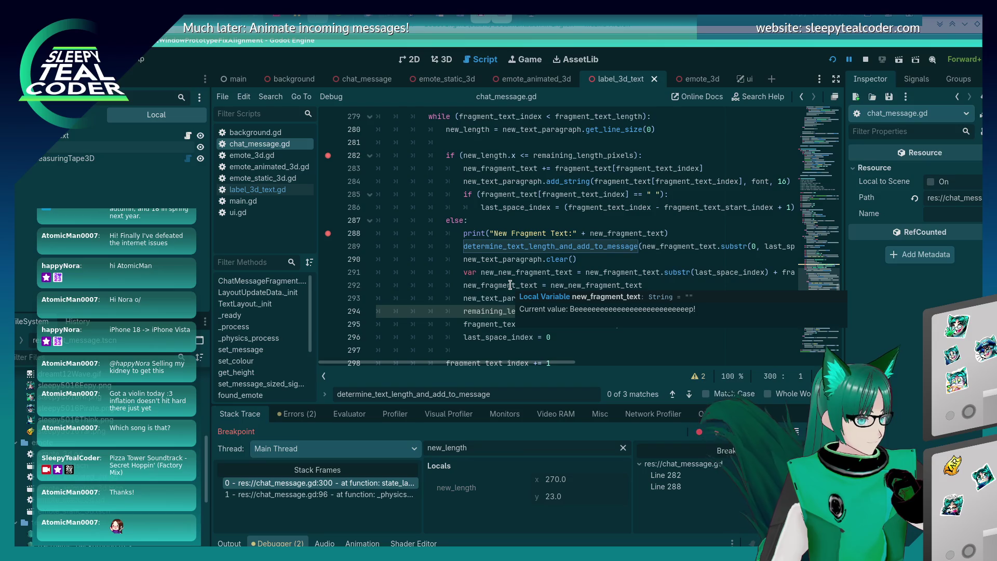
# - Undo the accidental line split and stray quote on line 291
pyautogui.click(574, 273)
pyautogui.press('Return')
pyautogui.press('Left')
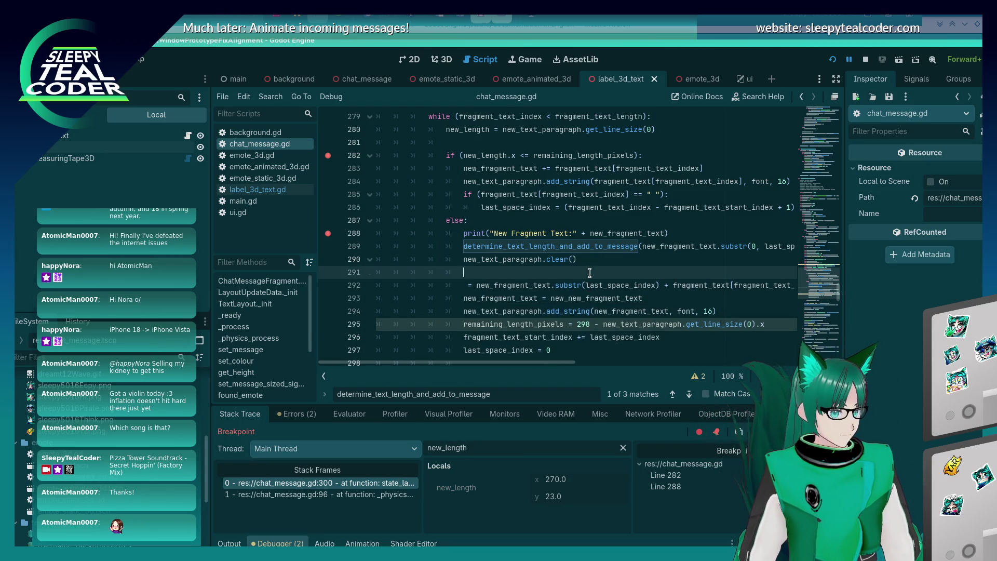
pyautogui.write('"')
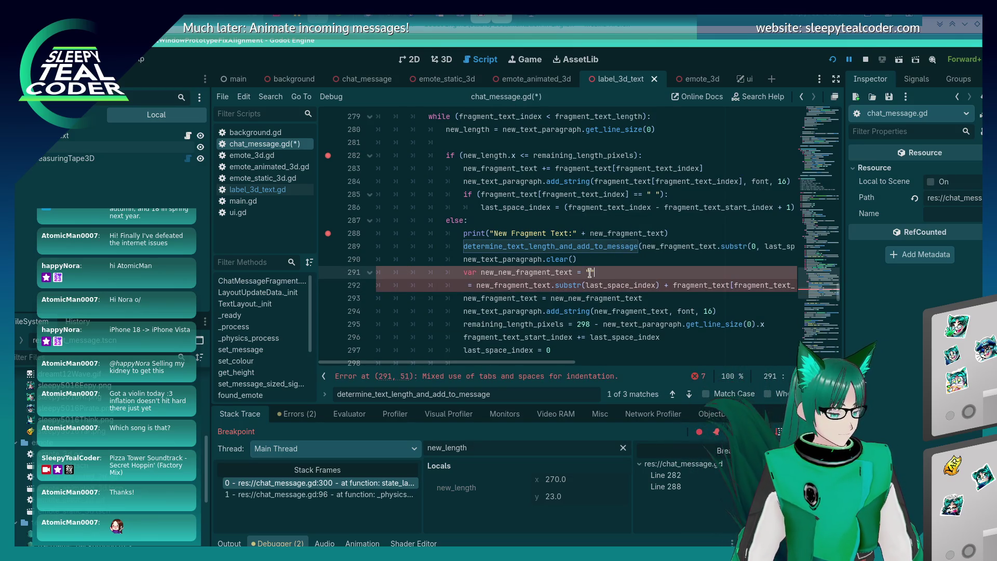
pyautogui.hotkey('ctrl', 'z')
pyautogui.hotkey('ctrl', 'z')
pyautogui.hotkey('ctrl', 'z')
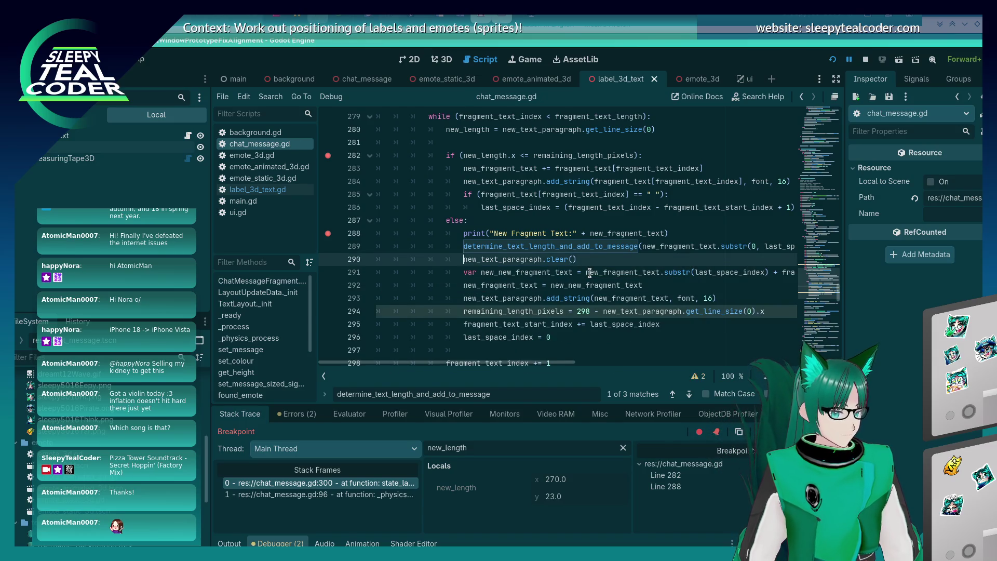
# - Insert 'if (last_space_index != 0):' and indent the two new_new_fragment_text lines under it
pyautogui.press('Return')
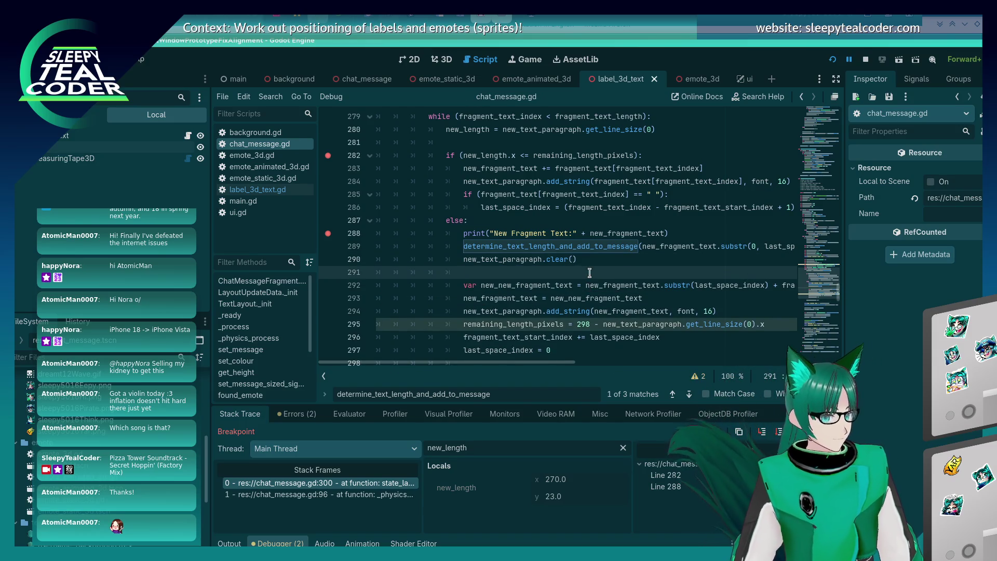
pyautogui.write('if(last_a')
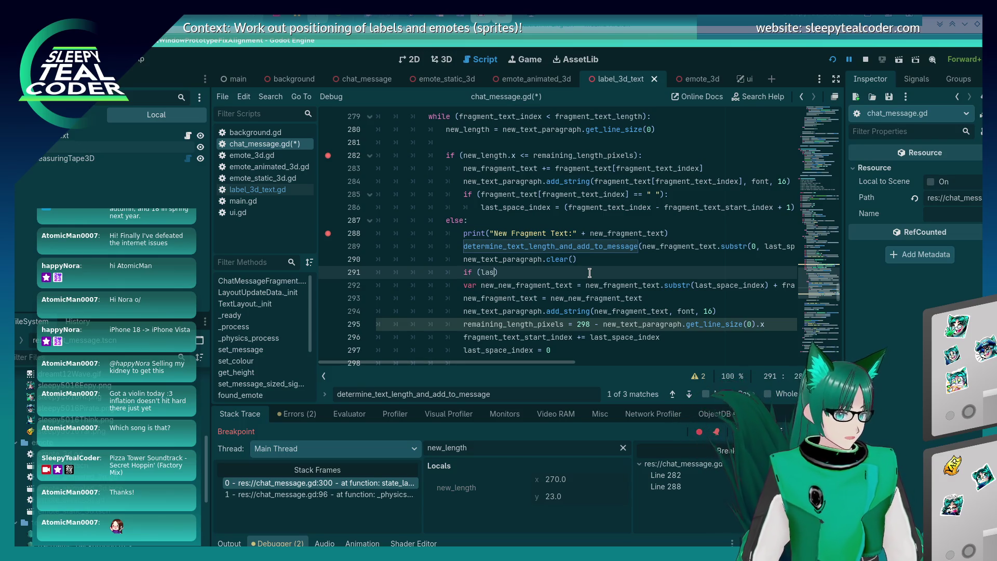
pyautogui.write('e_index !')
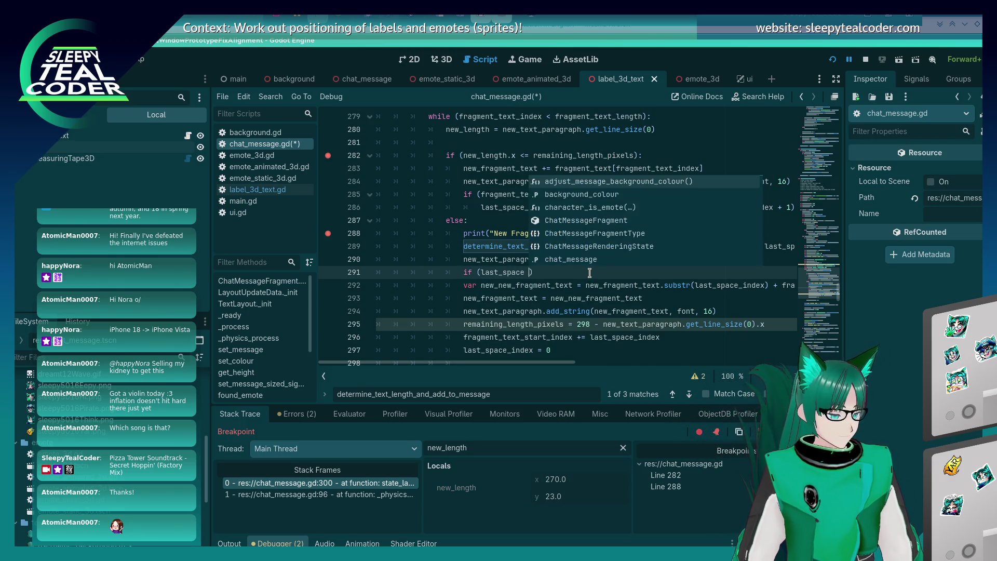
pyautogui.write('= 0')
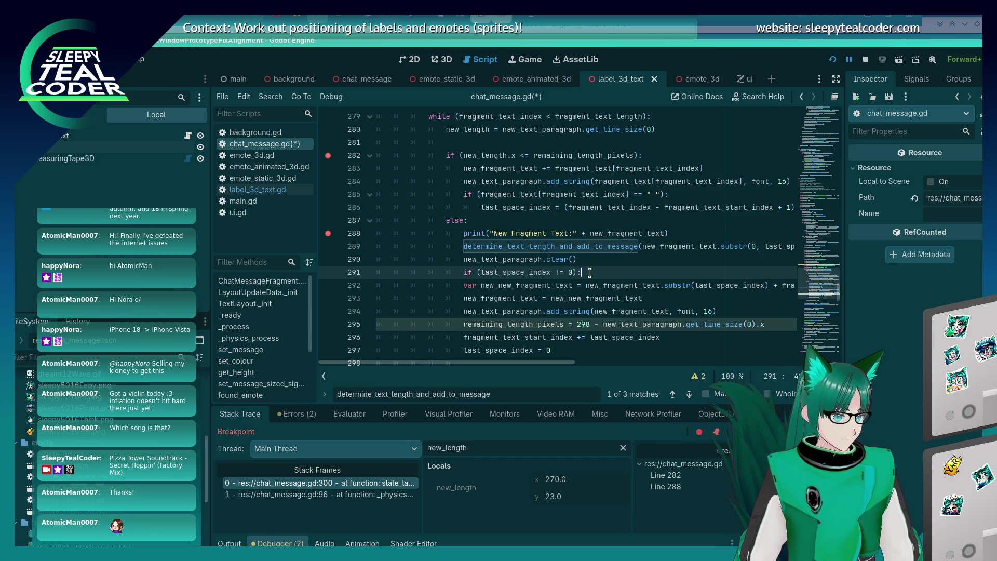
pyautogui.press('Down')
pyautogui.press('Down')
pyautogui.press('Up')
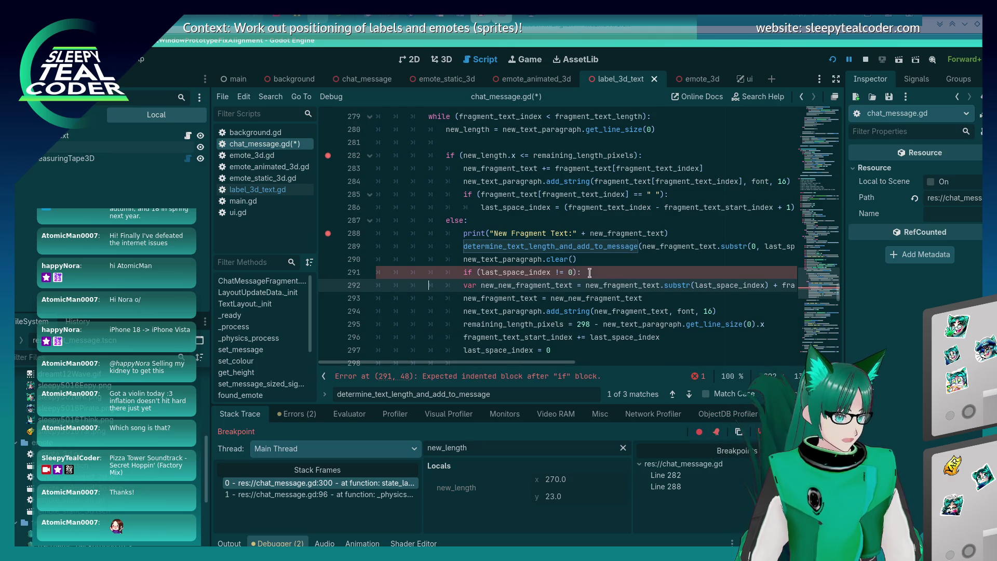
pyautogui.press('Tab')
pyautogui.press('Down')
pyautogui.press('Tab')
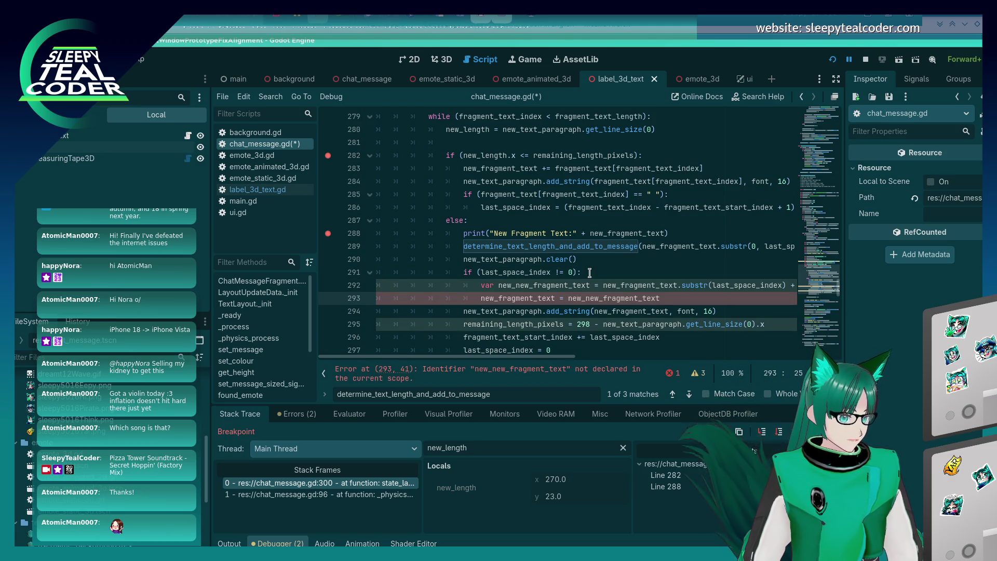
# - Save chat_message.gd and re-indent line 293 under the if check
pyautogui.hotkey('ctrl', 's')
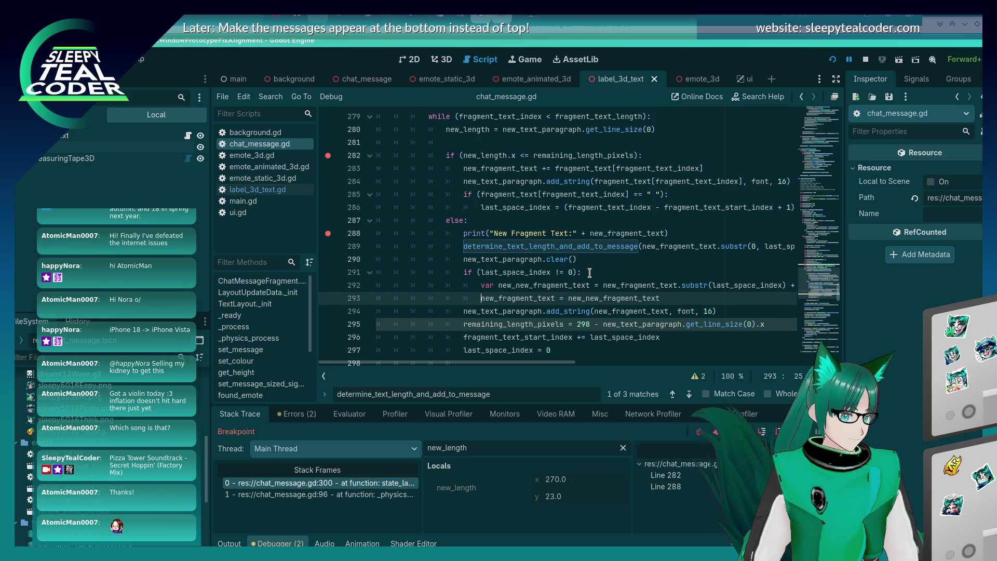
pyautogui.press('BackSpace')
pyautogui.press('Tab')
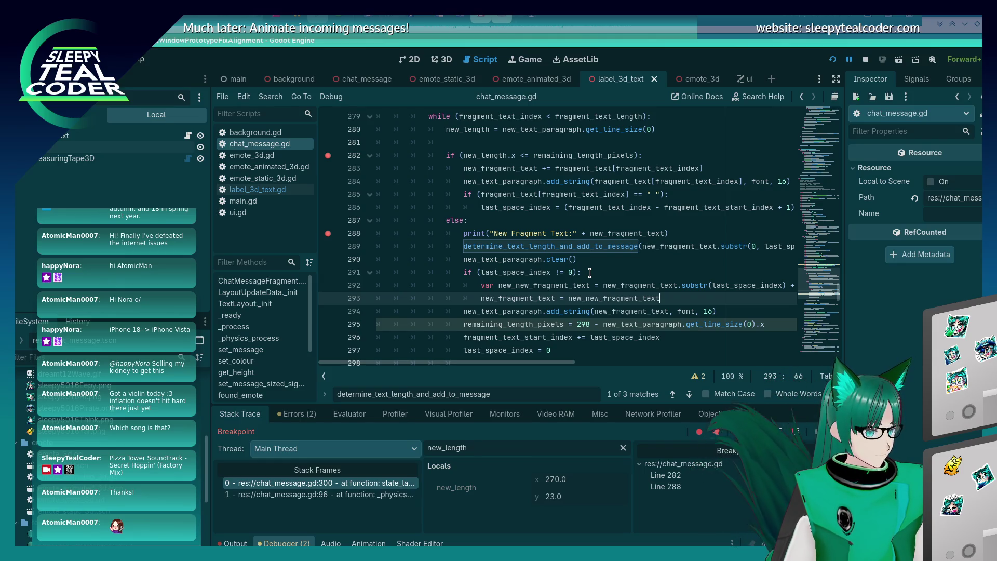
# - Add an else: branch after line 293 beginning 'new_fragment_text ='
pyautogui.press('Return')
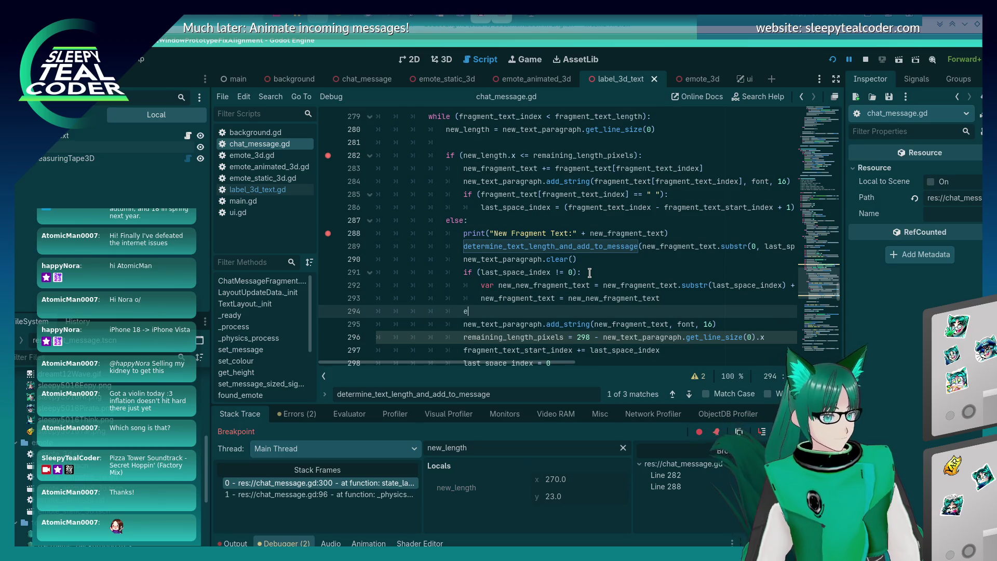
pyautogui.write('lse:')
pyautogui.press('Return')
pyautogui.write('new_fragmen')
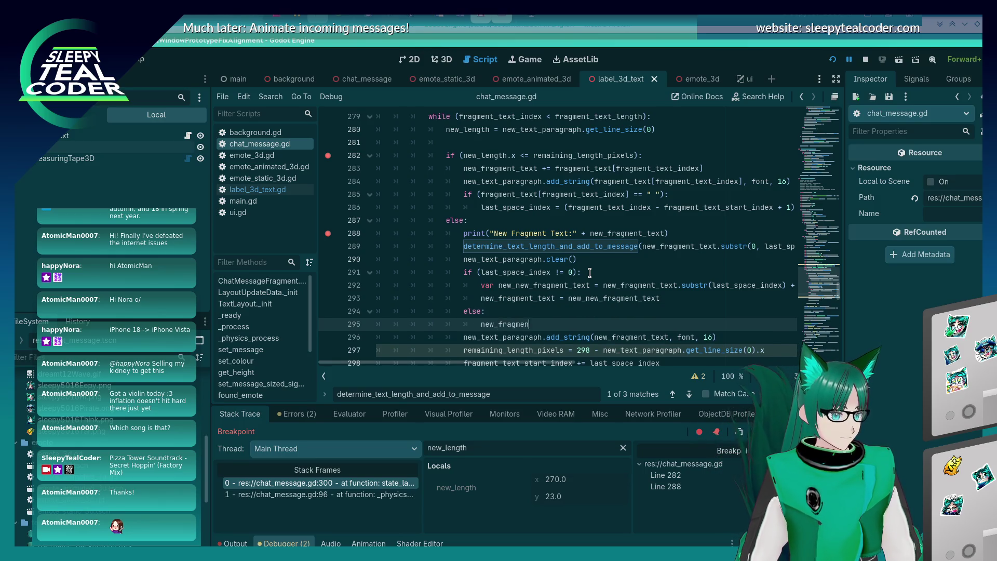
pyautogui.write('t_text =')
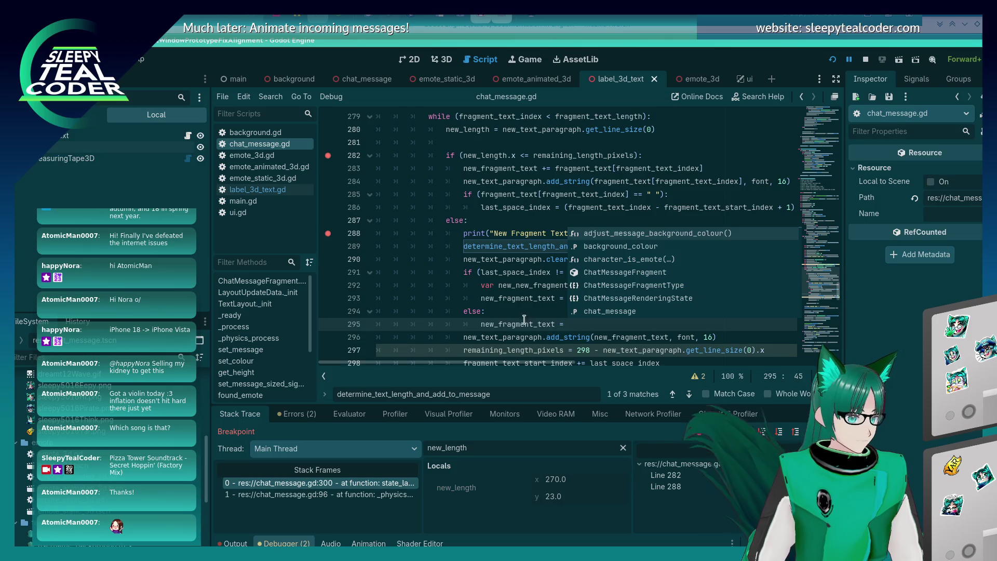
pyautogui.press('Escape')
pyautogui.press('Up')
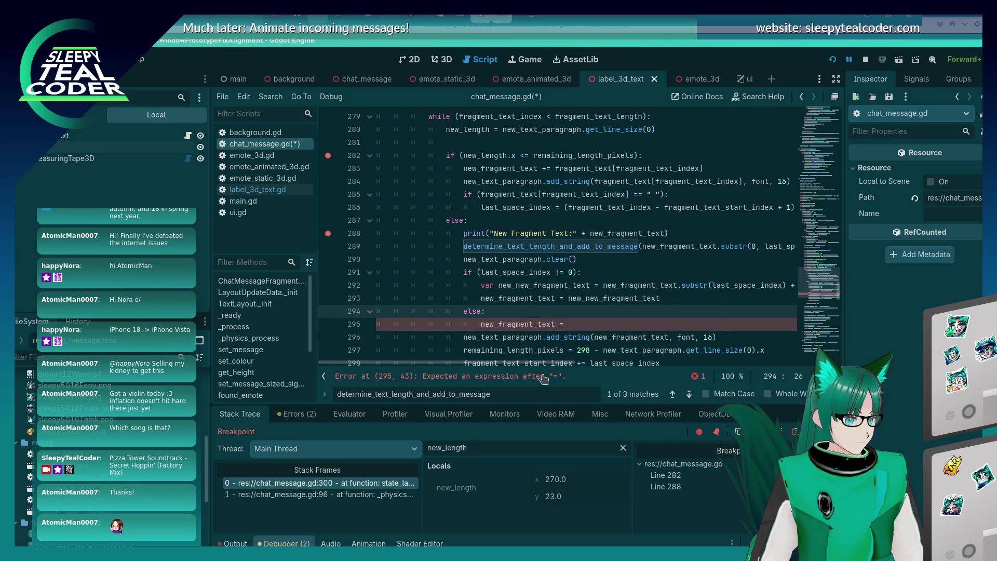
# - Complete the else assignment with fragment_text[fragment_text_index] copied from line 292, and save
pyautogui.hscroll(4, 525, 281)
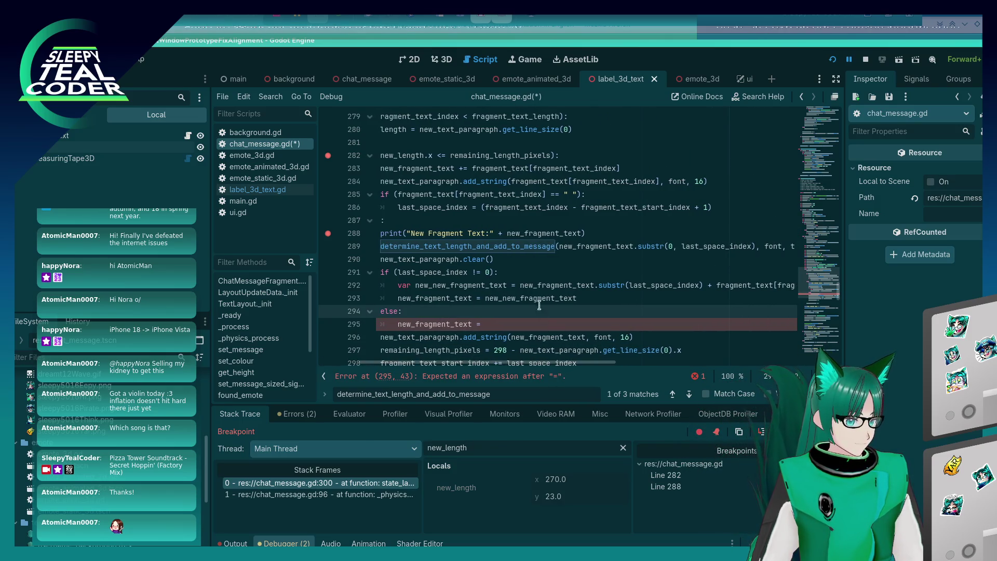
pyautogui.click(507, 325)
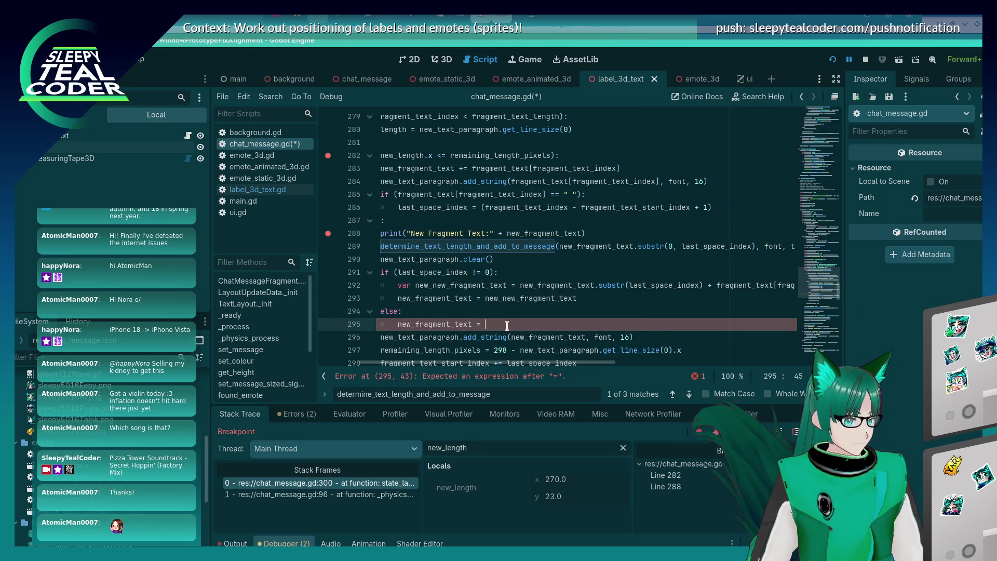
pyautogui.click(716, 285)
pyautogui.hotkey('shift', 'End')
pyautogui.hotkey('ctrl', 'c')
pyautogui.press('Down')
pyautogui.press('Down')
pyautogui.press('Down')
pyautogui.press('End')
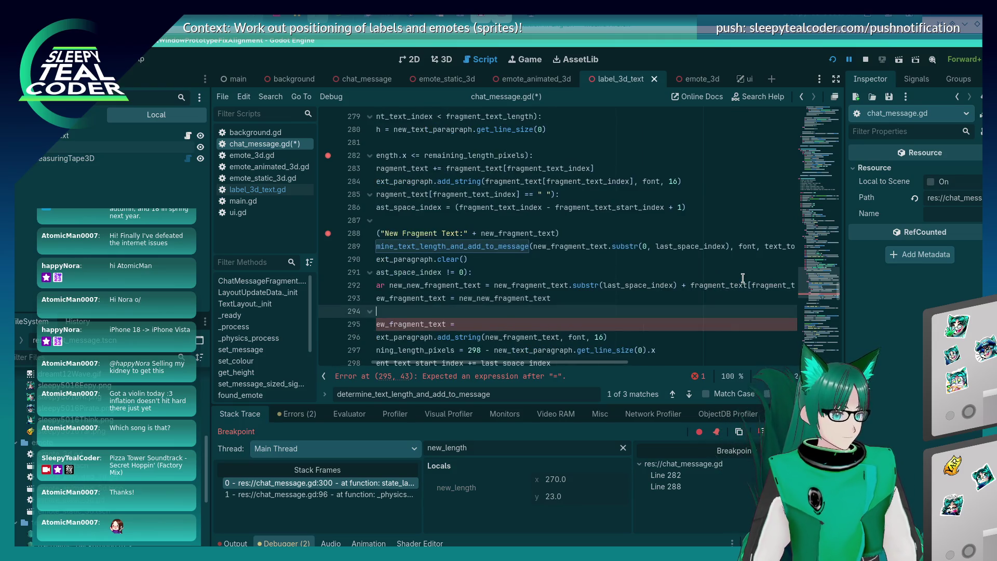
pyautogui.hotkey('ctrl', 'v')
pyautogui.hotkey('ctrl', 's')
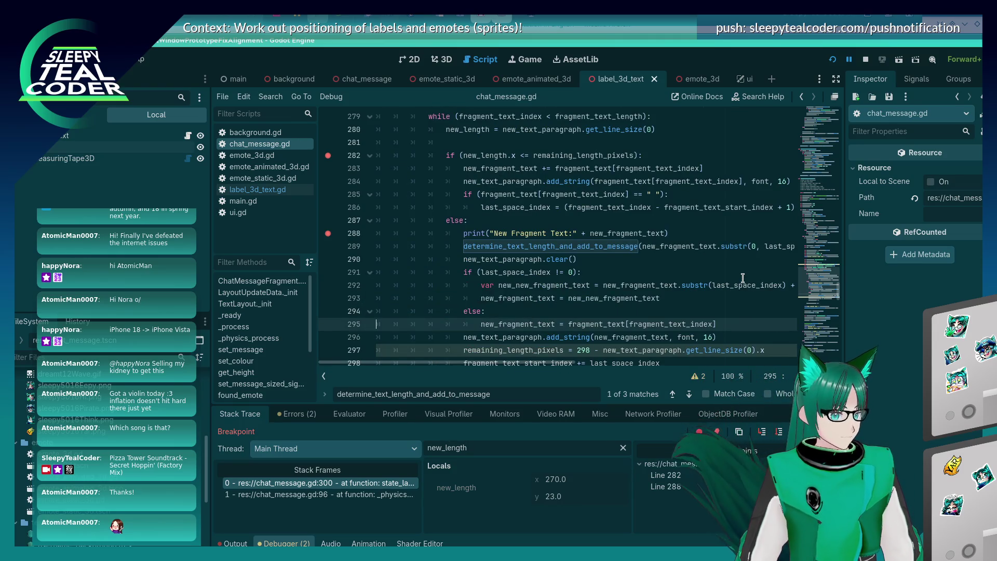
pyautogui.hotkey('alt', 'Tab')
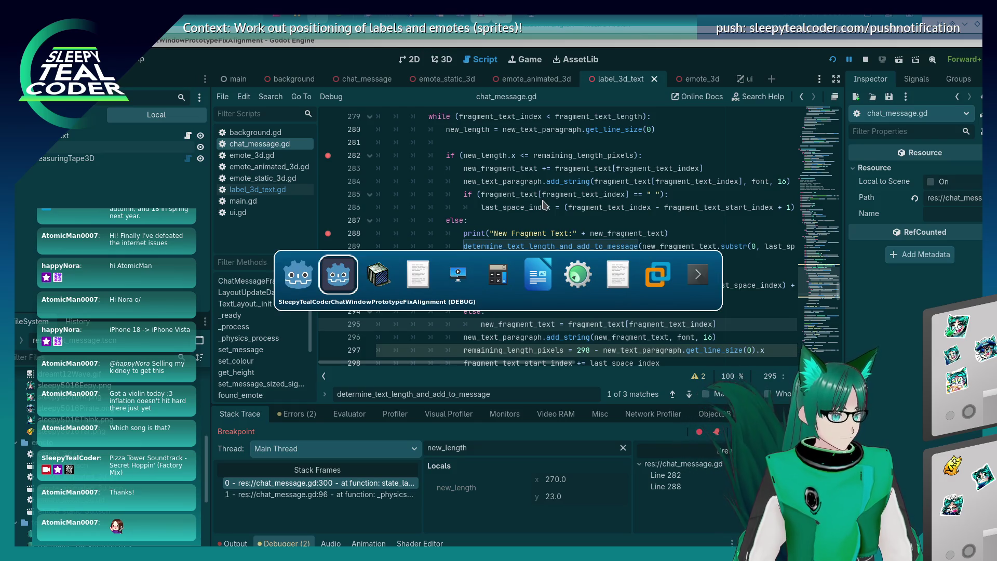
# - Run the game, add a test message, remove breakpoints on lines 282 and 288, and resume
pyautogui.click(833, 60)
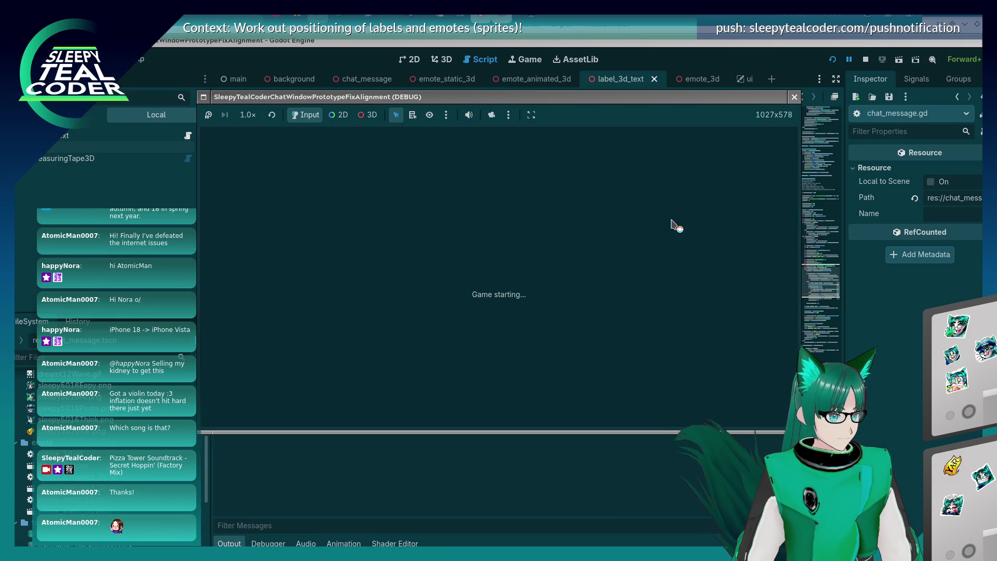
pyautogui.click(597, 159)
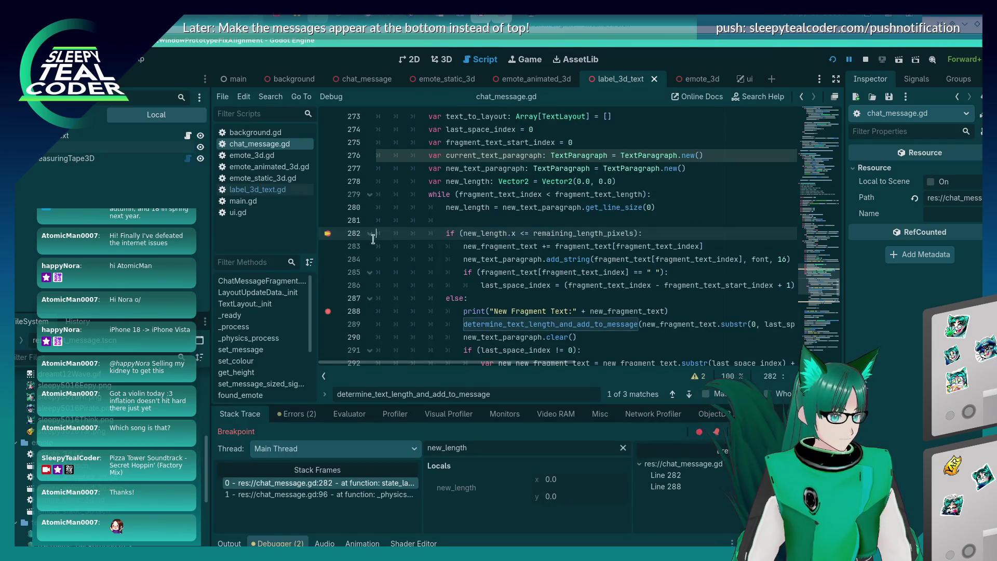
pyautogui.click(327, 234)
pyautogui.click(328, 311)
pyautogui.press('F12')
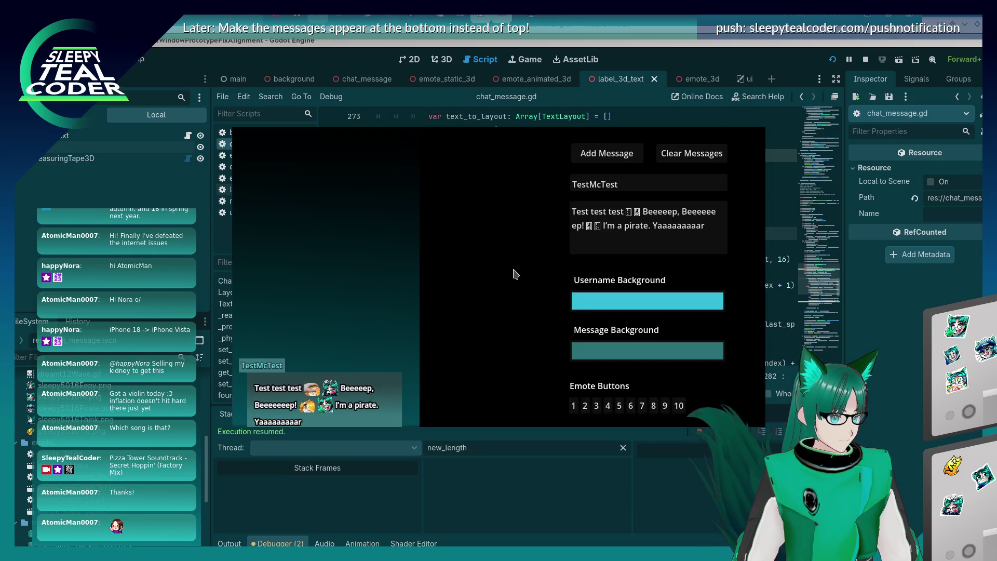
# - Lengthen the Beeeep word twice, posting a test message after each change
pyautogui.click(719, 210)
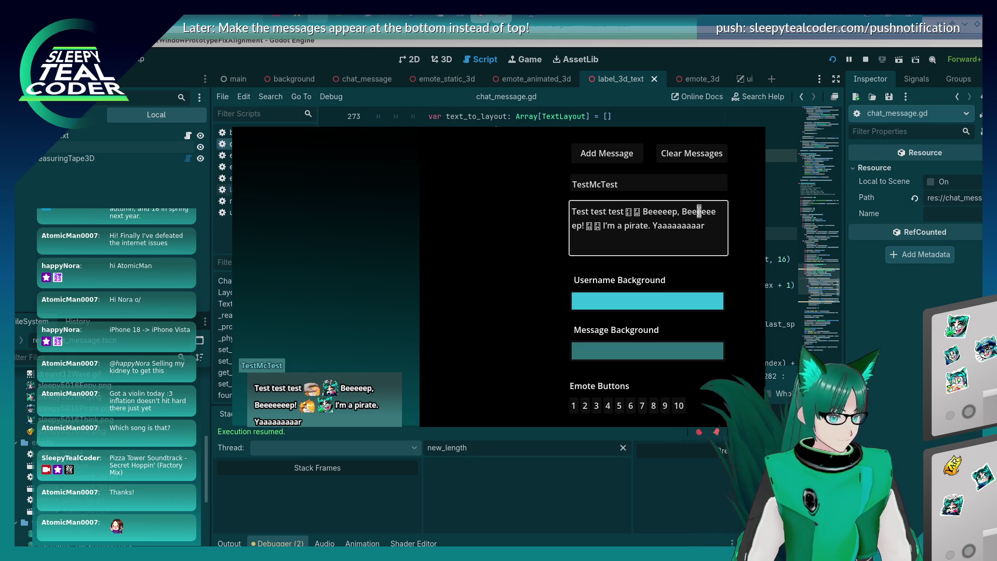
pyautogui.write('eeeeeee')
pyautogui.click(625, 154)
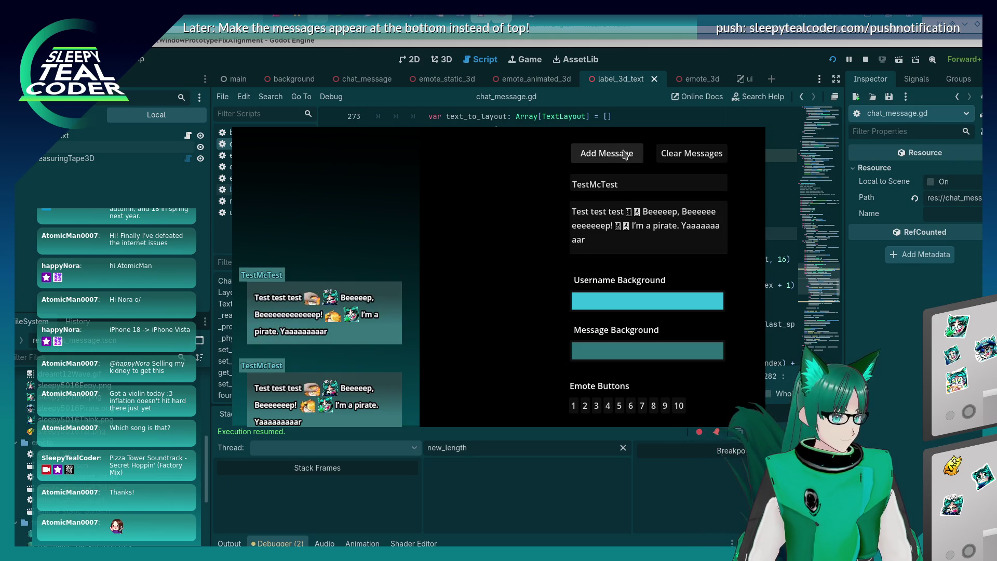
pyautogui.click(697, 212)
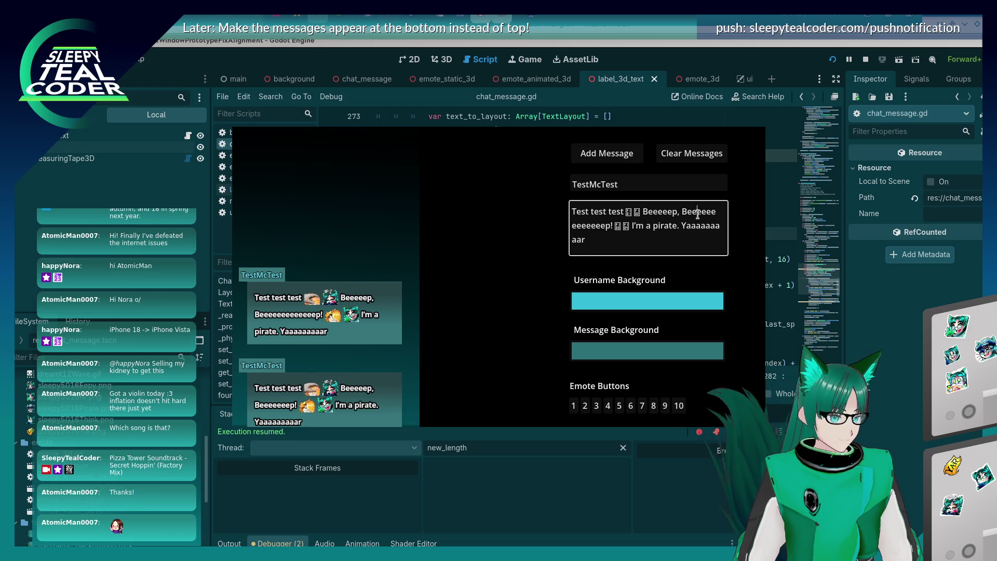
pyautogui.write('eeeeee')
pyautogui.click(628, 156)
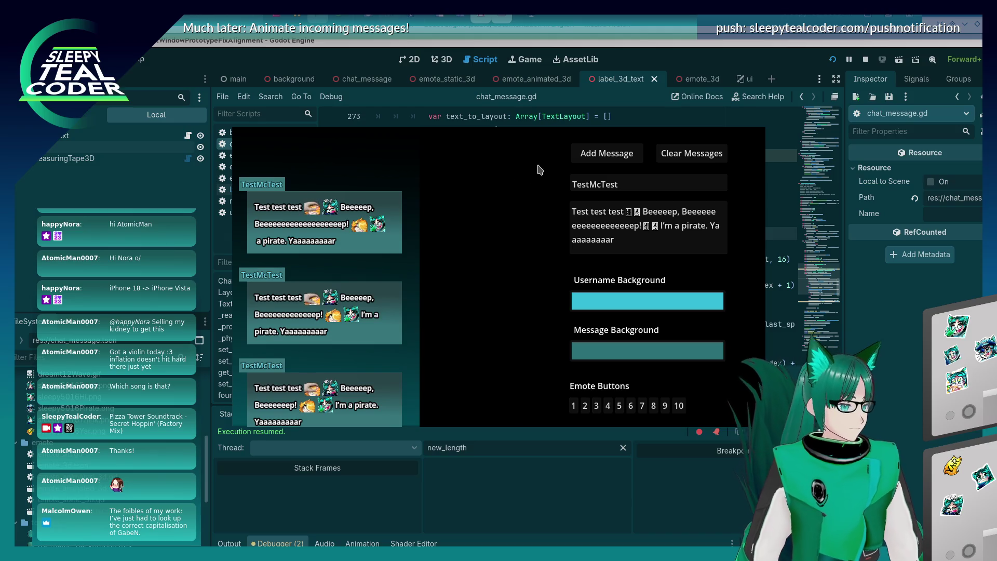
# - Repost the test message, then add more e's to Beeeep and post it twice more
pyautogui.click(573, 161)
pyautogui.click(580, 230)
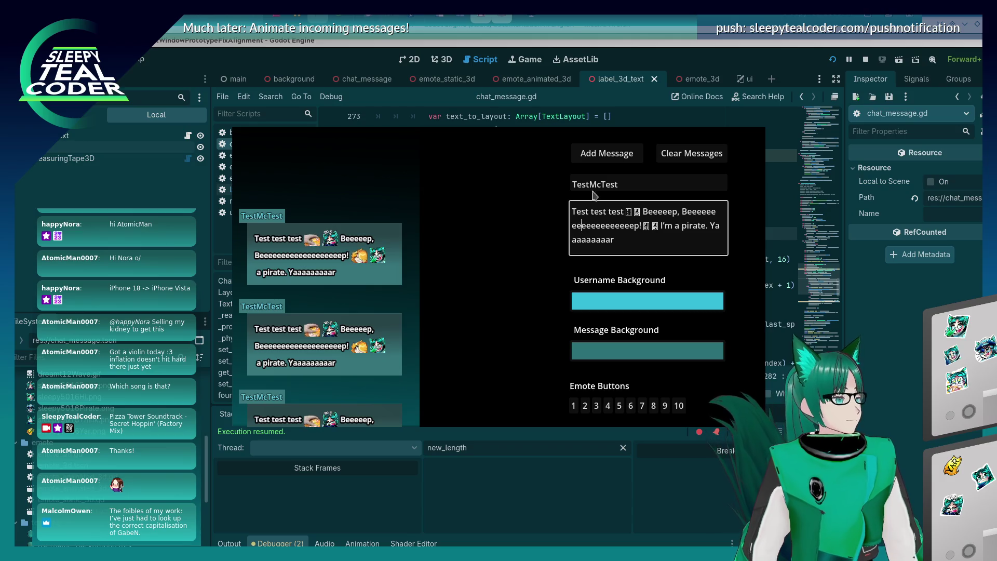
pyautogui.write('eeee')
pyautogui.click(605, 162)
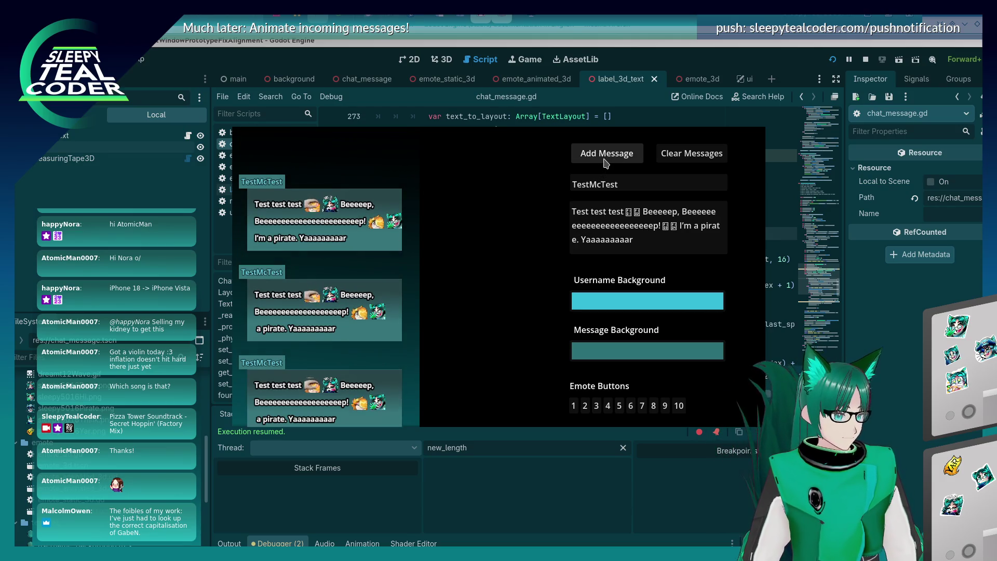
pyautogui.click(620, 239)
pyautogui.click(619, 226)
pyautogui.write('e')
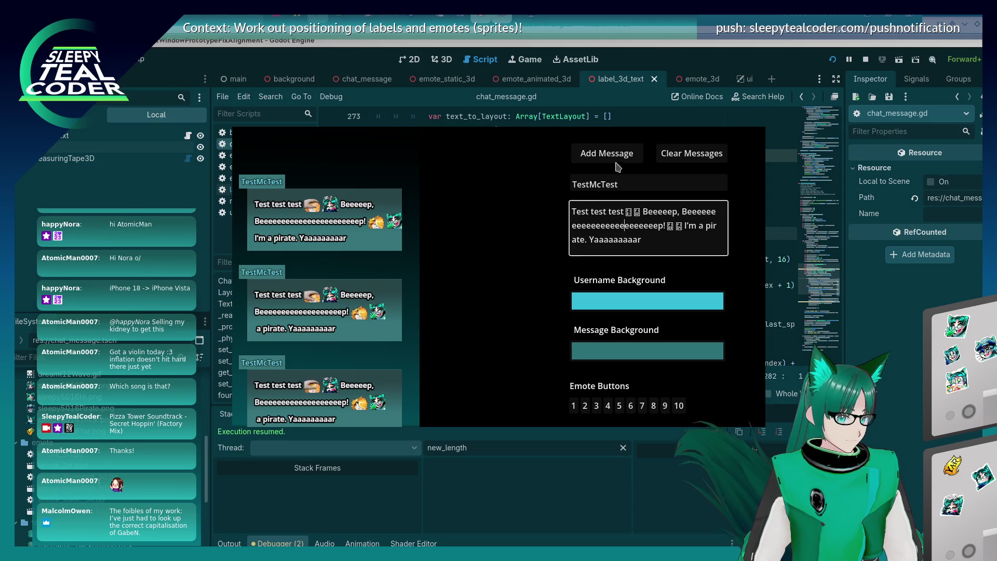
pyautogui.click(608, 156)
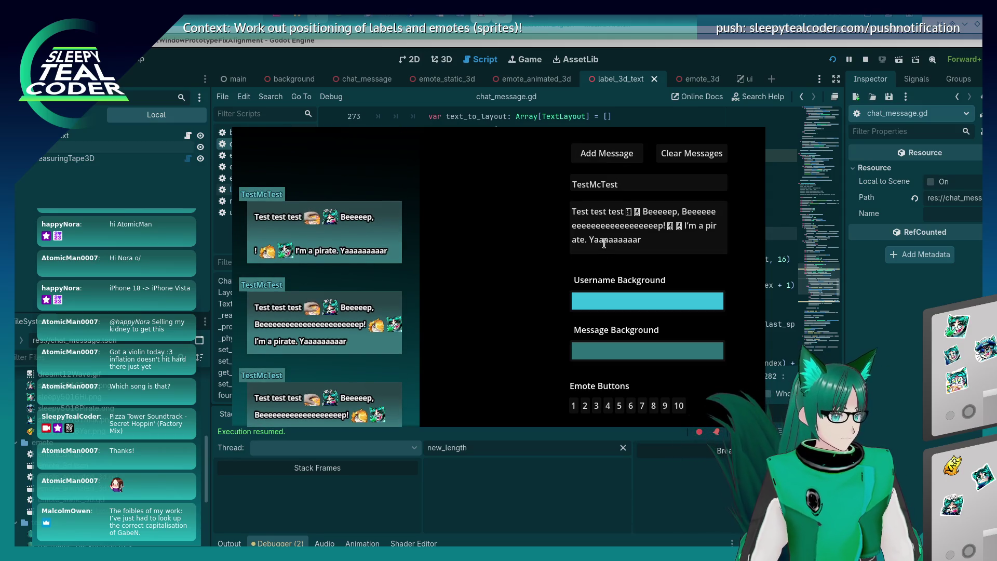
# - Keep extending Beeeep and posting three more messages to check emote wrapping
pyautogui.click(618, 225)
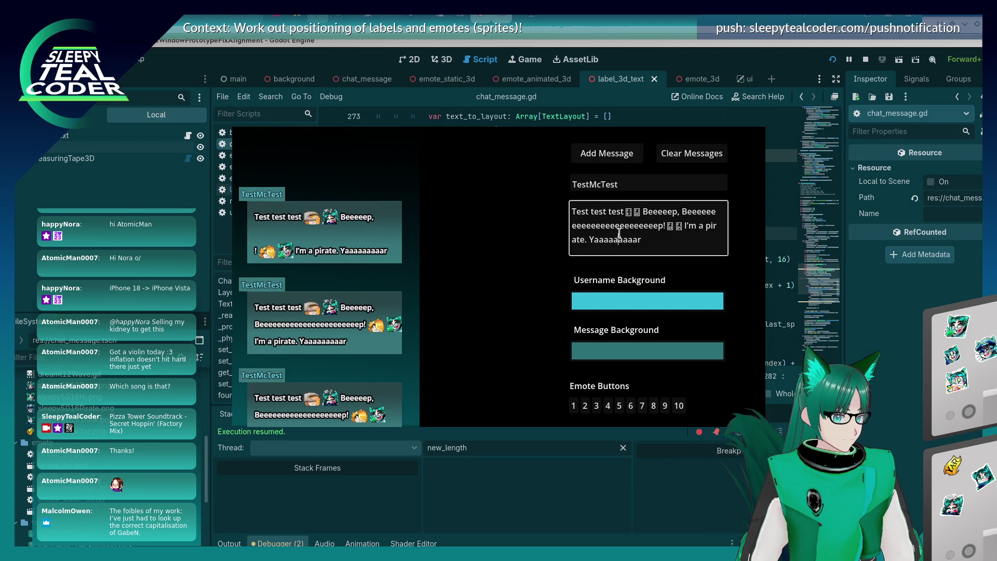
pyautogui.write('e')
pyautogui.click(591, 156)
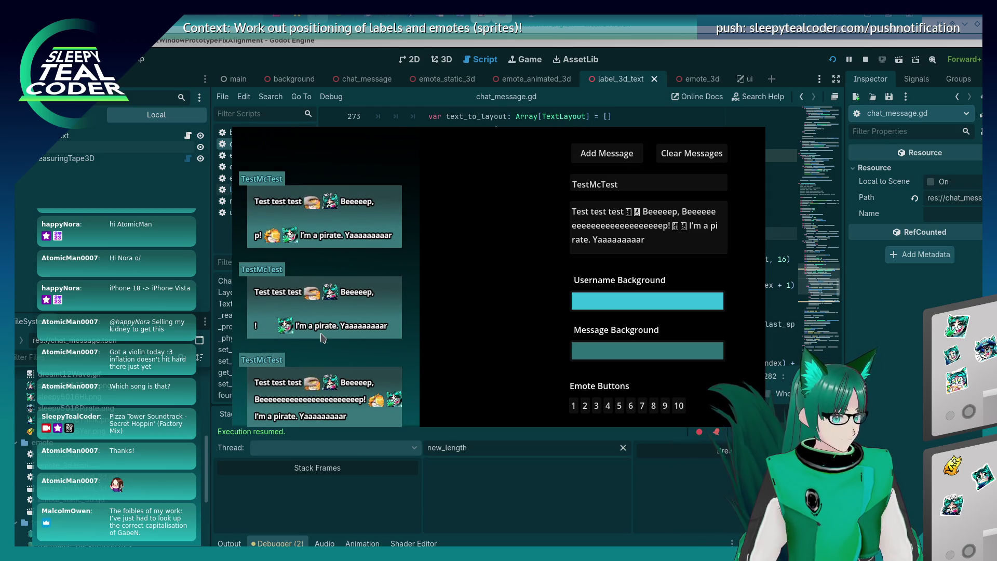
pyautogui.click(617, 226)
pyautogui.write('eeee')
pyautogui.click(606, 153)
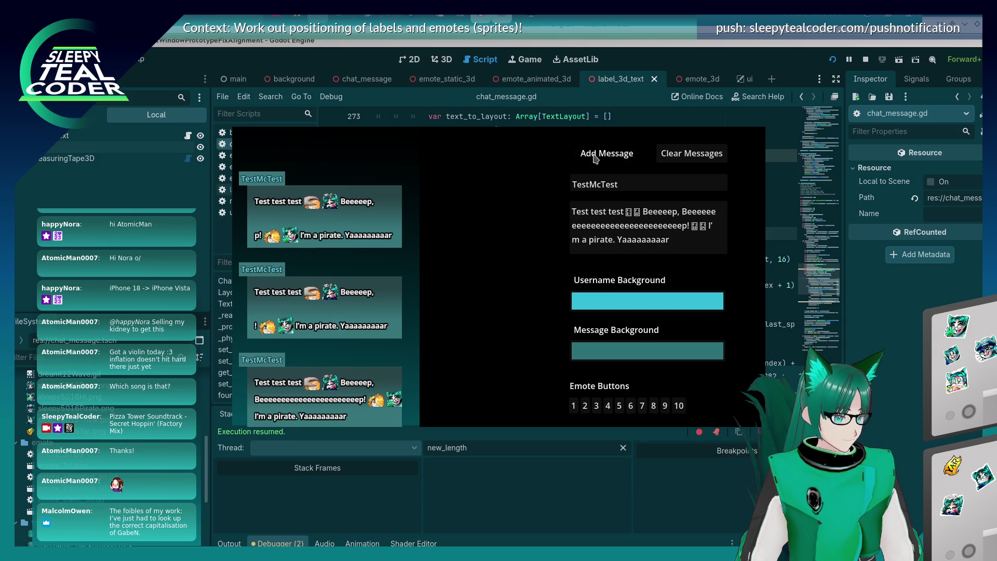
pyautogui.click(595, 225)
pyautogui.write('eeee')
pyautogui.click(585, 152)
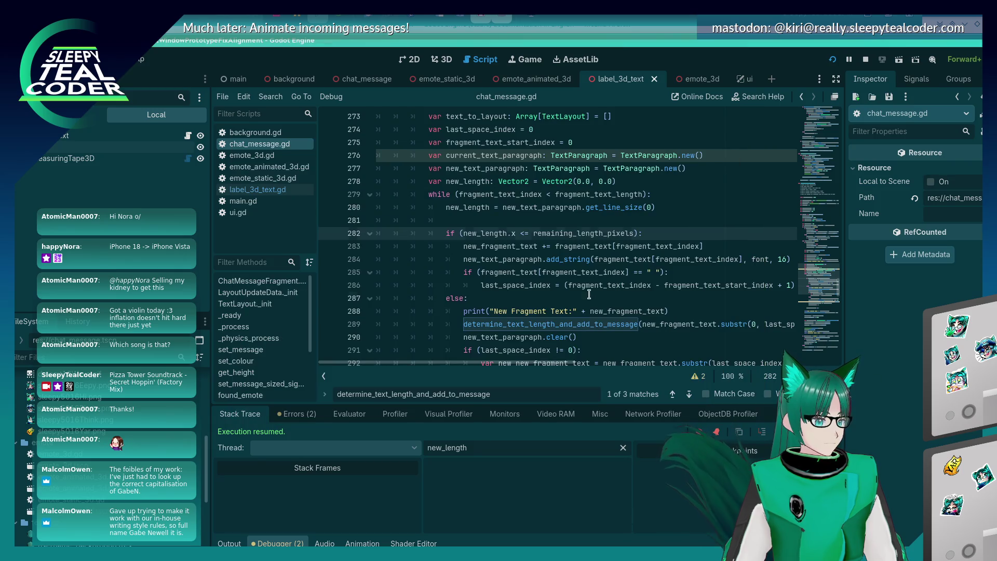
# - Scroll chat_message.gd to lines 285–303 and inspect the last_space_index check and add_string lines
pyautogui.click(589, 294)
pyautogui.scroll(-2, 589, 295)
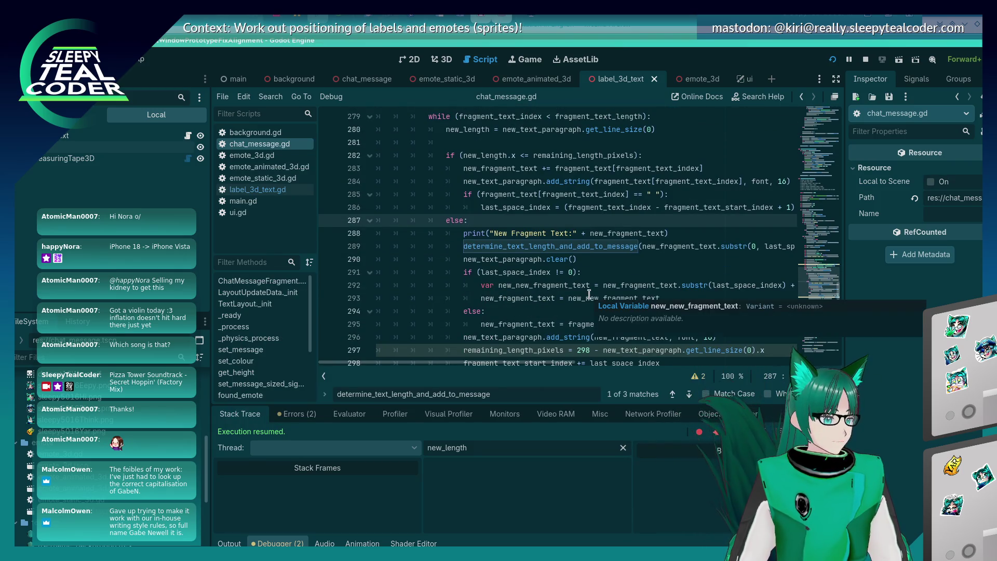
pyautogui.scroll(-2, 590, 294)
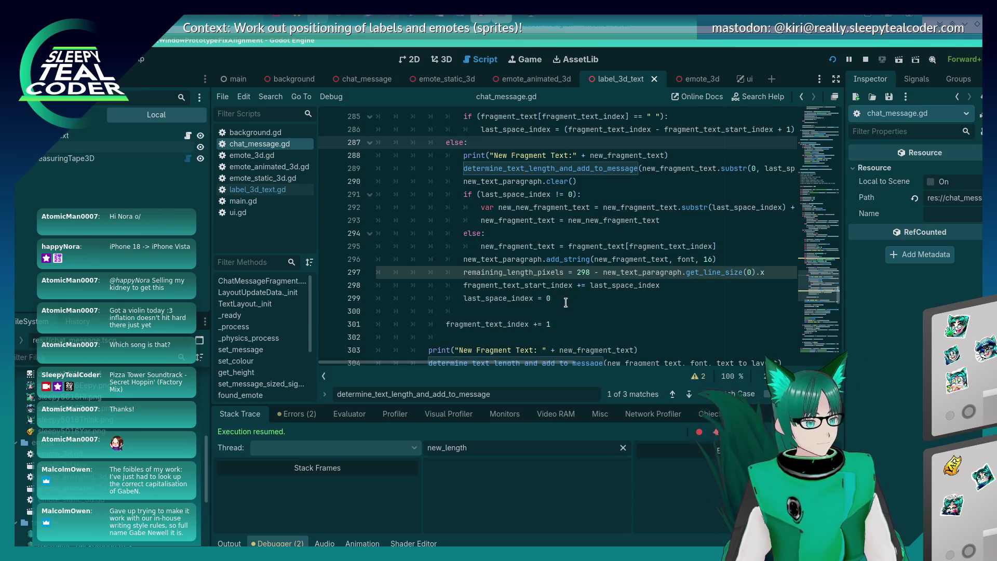
pyautogui.click(559, 195)
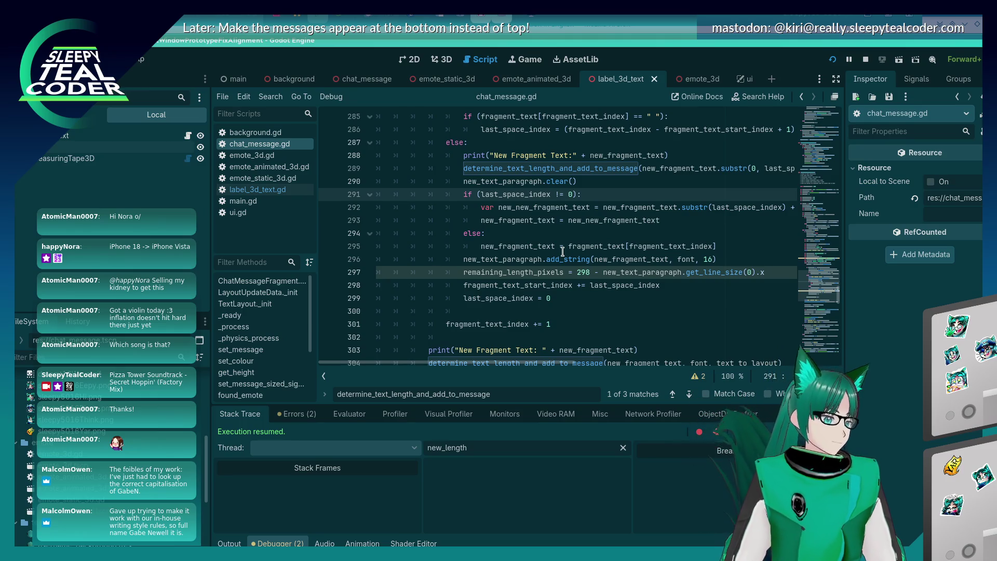
pyautogui.moveTo(562, 253)
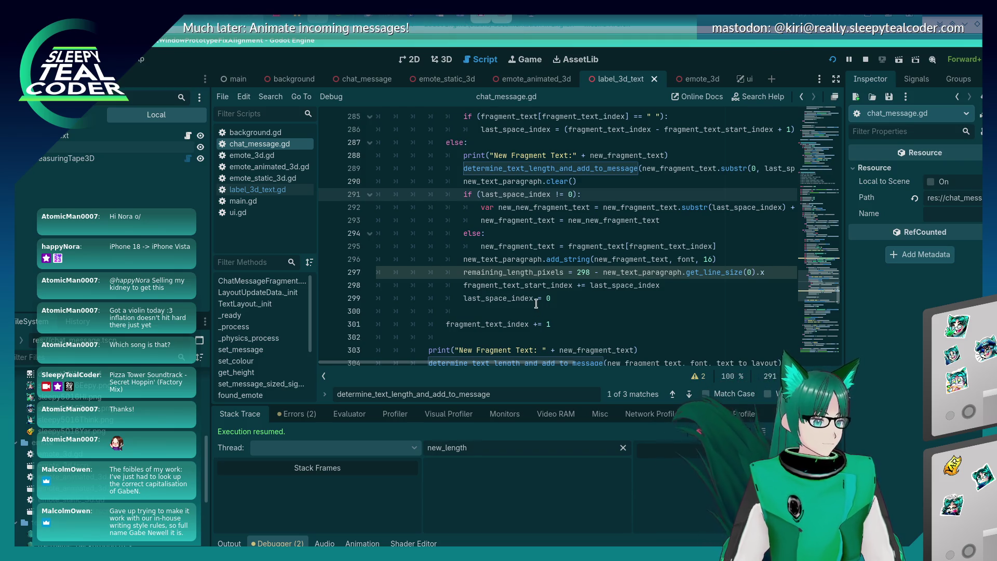
pyautogui.click(646, 259)
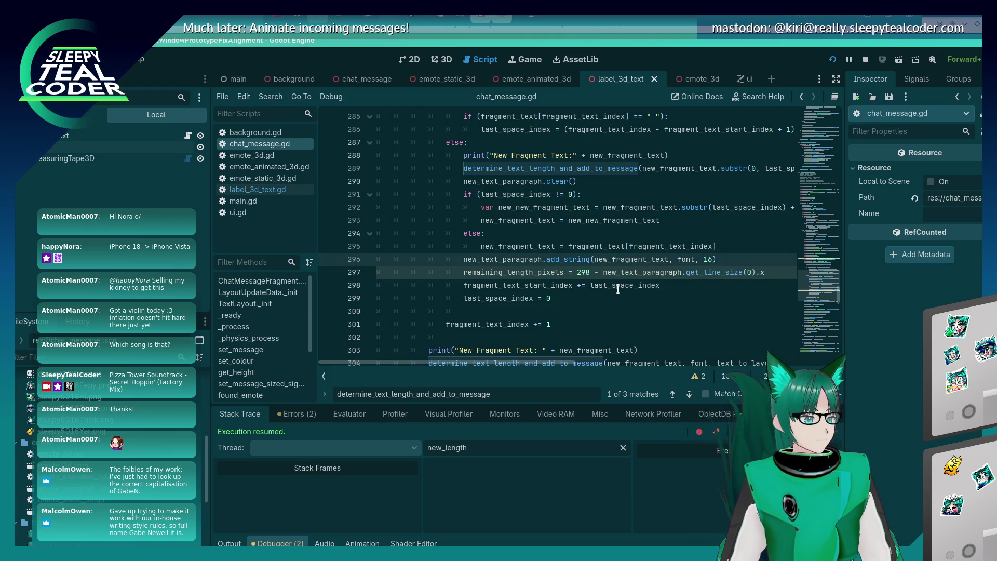
pyautogui.moveTo(618, 289)
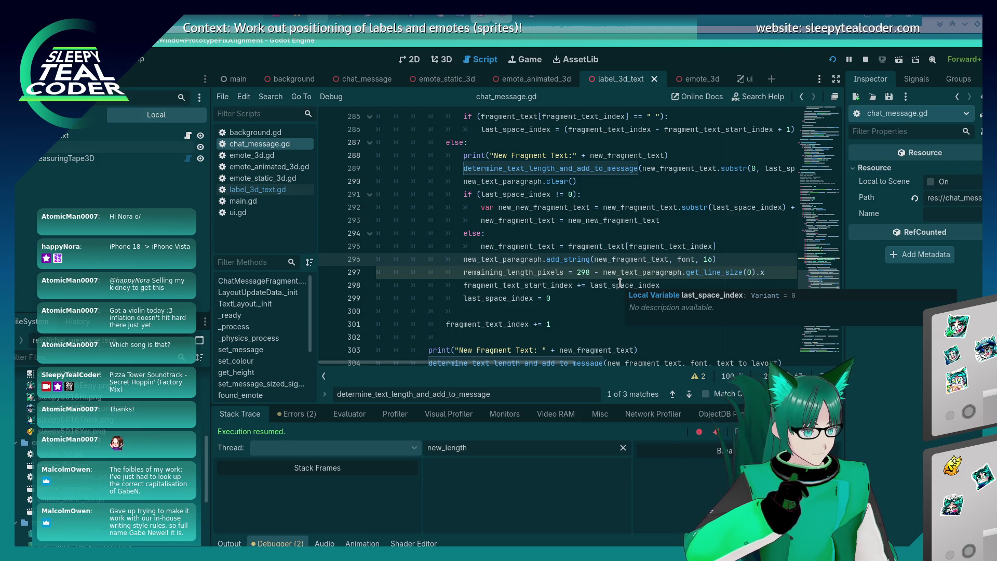
# - Delete the else branch on lines 294–295
pyautogui.press('Up')
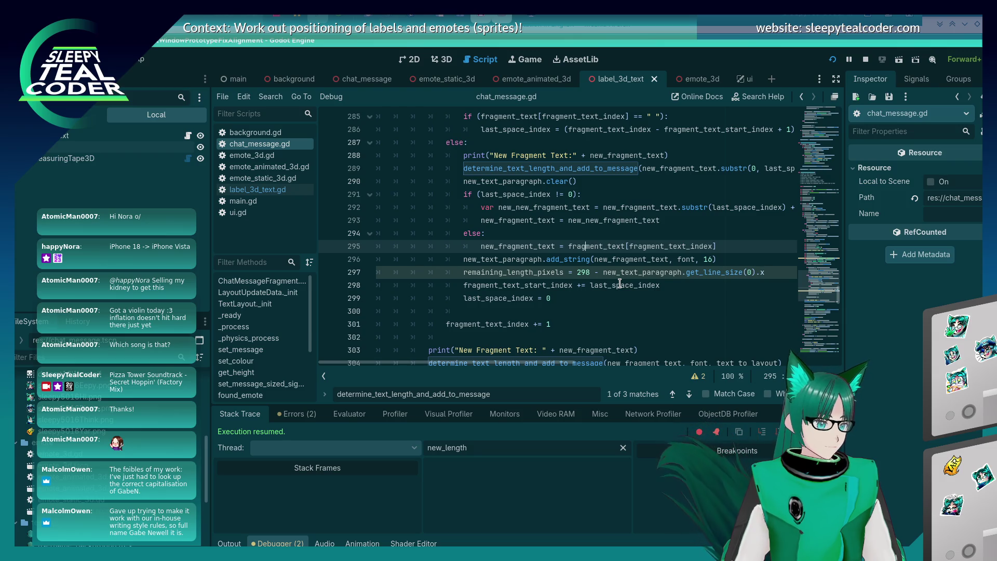
pyautogui.hotkey('shift', 'Home')
pyautogui.hotkey('shift', 'Home')
pyautogui.hotkey('shift', 'Up')
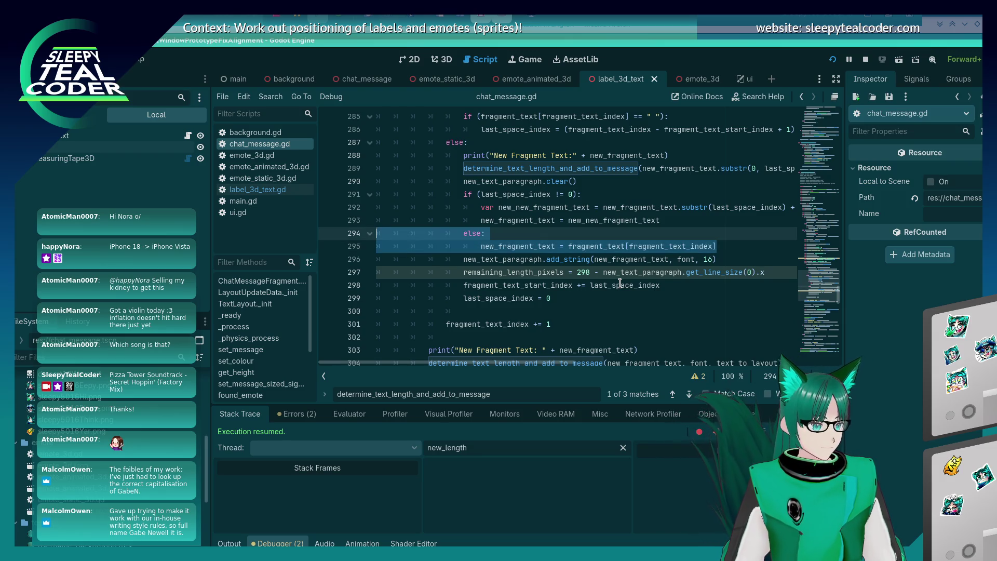
pyautogui.press('Delete')
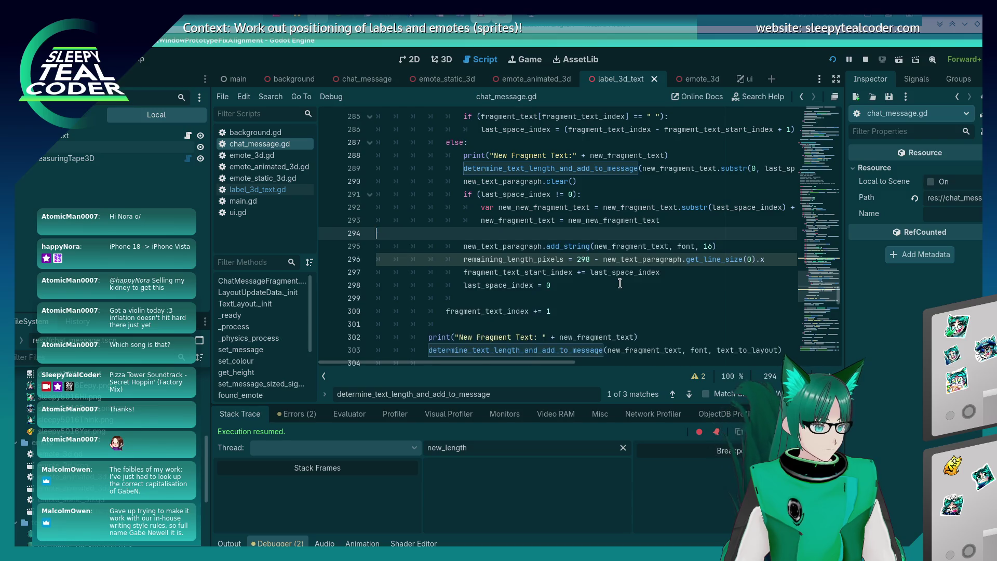
pyautogui.press('BackSpace')
pyautogui.press('Down')
# - Add 'if (last_space_index == 0):' below add_string setting new_fragment_text = fragment_text[fragment_text_index], then run
pyautogui.press('Return')
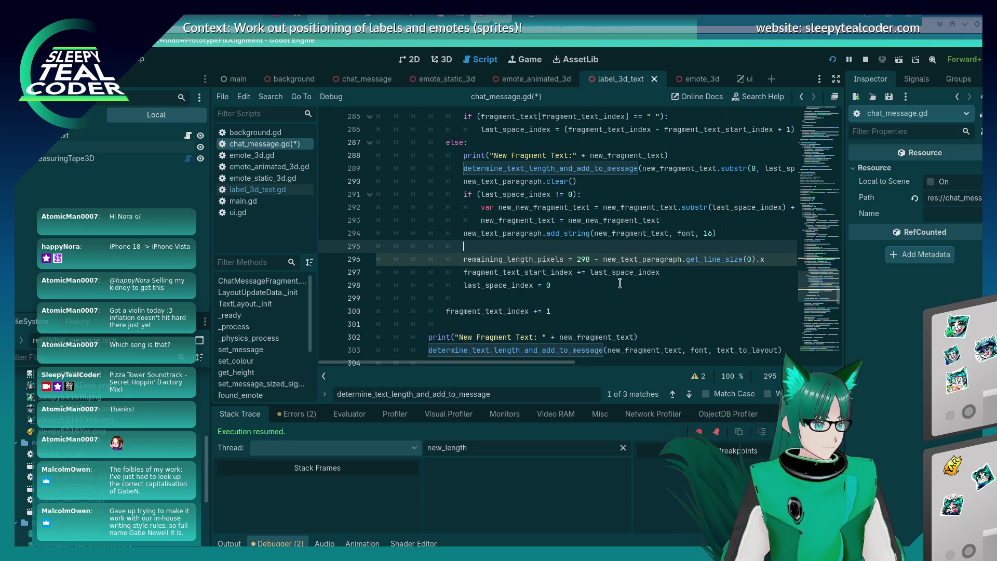
pyautogui.write('if (last_spa')
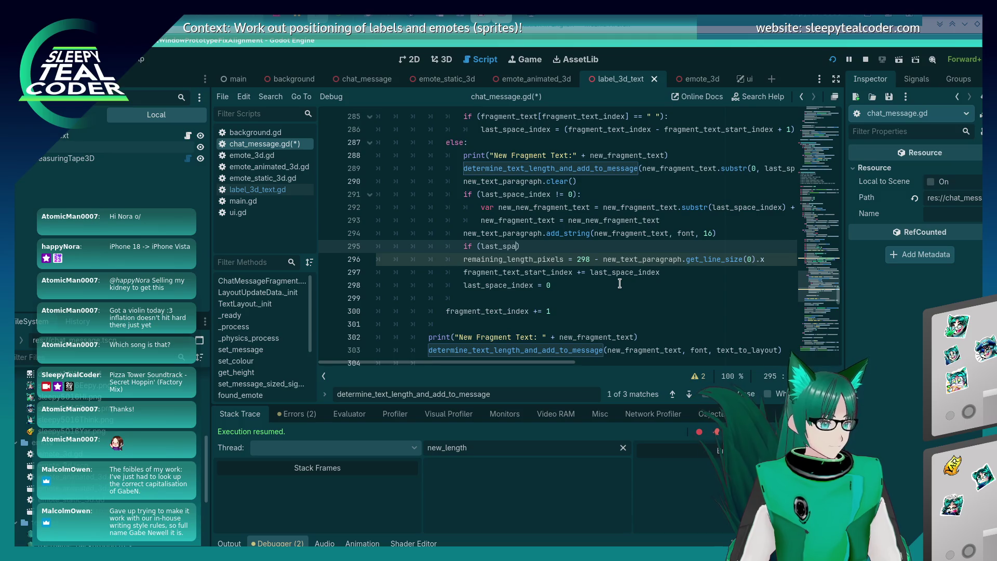
pyautogui.write('):')
pyautogui.press('Return')
pyautogui.write('new_fragment_text =')
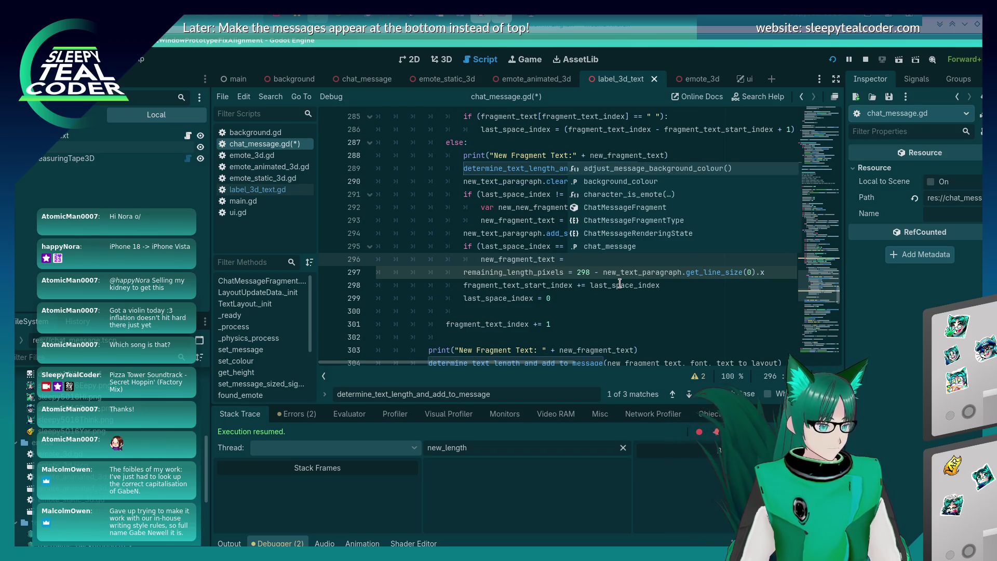
pyautogui.press('Escape')
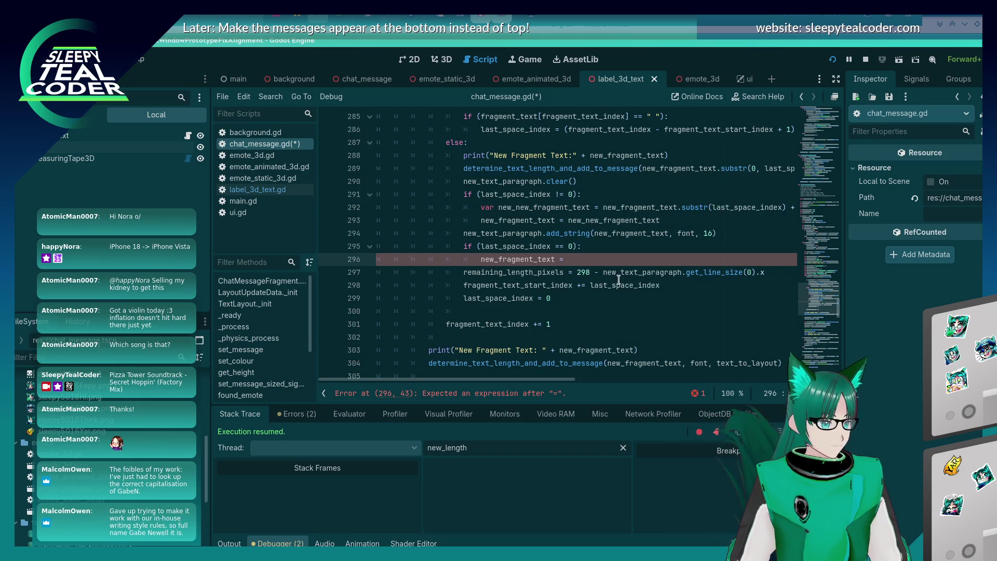
pyautogui.moveTo(562, 378); pyautogui.dragTo(637, 379)
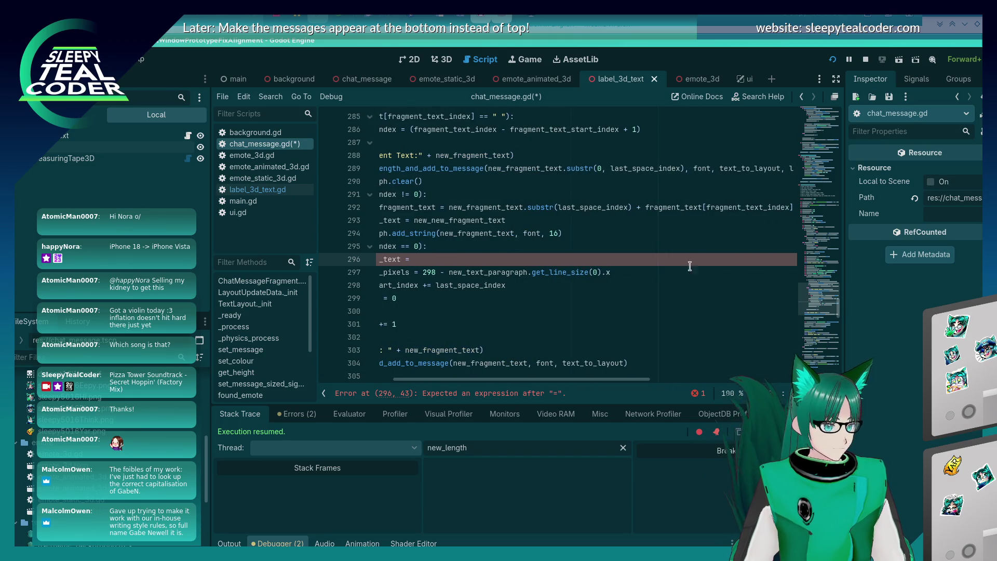
pyautogui.click(649, 210)
pyautogui.hotkey('shift', 'End')
pyautogui.hotkey('ctrl', 'c')
pyautogui.press('Down')
pyautogui.press('Down')
pyautogui.press('Down')
pyautogui.hotkey('ctrl', 'v')
pyautogui.press('F5')
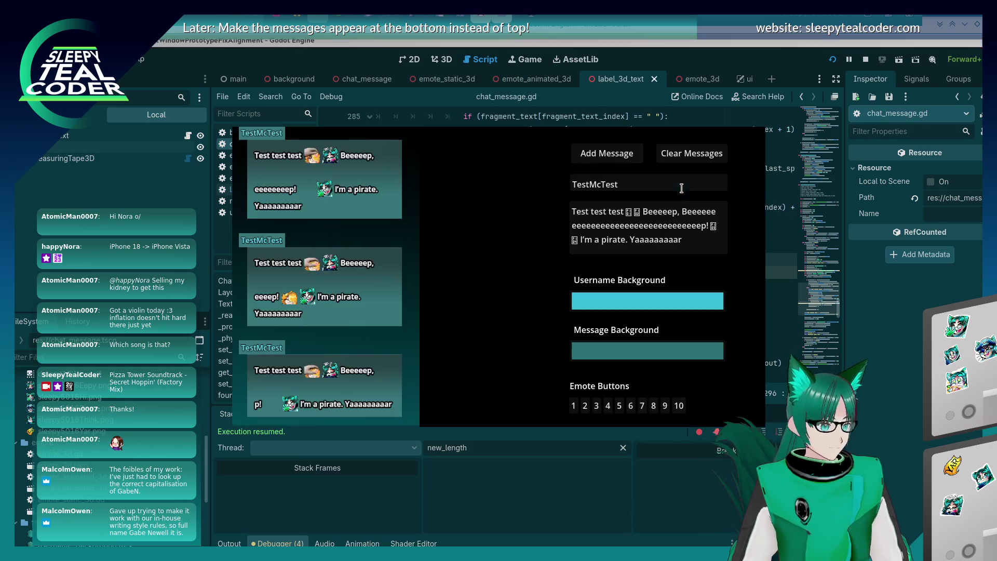
# - Test with Add Message, then drop the if (last_space_index == 0) line and restore the else branch
pyautogui.click(607, 153)
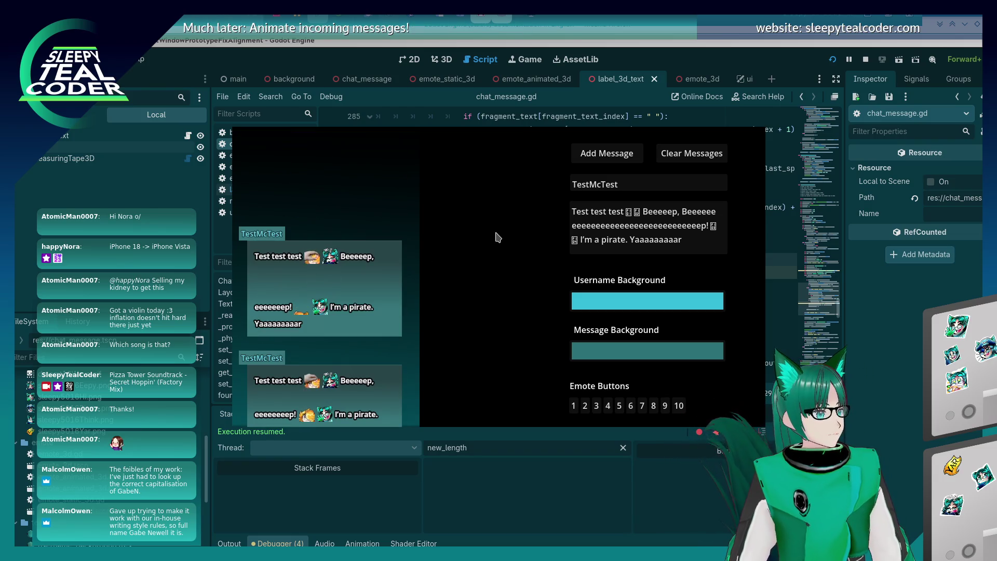
pyautogui.hotkey('alt', 'Tab')
pyautogui.click(653, 303)
pyautogui.press('Up')
pyautogui.press('Up')
pyautogui.press('Up')
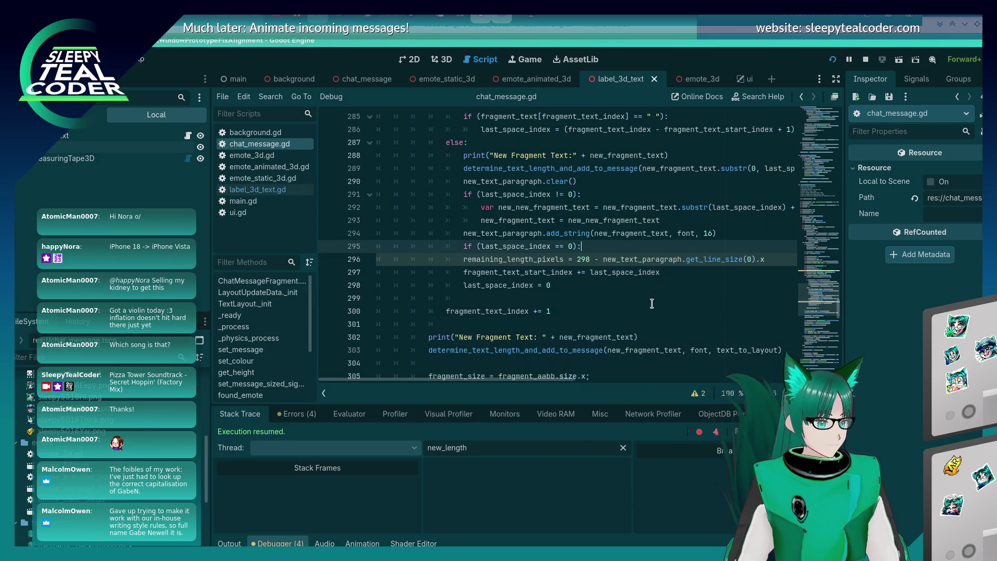
pyautogui.hotkey('ctrl', 'shift', 'k')
pyautogui.write('else: \t\t\t\t\t\tnew_fragment_text = fragment_text[fragment_text_index]')
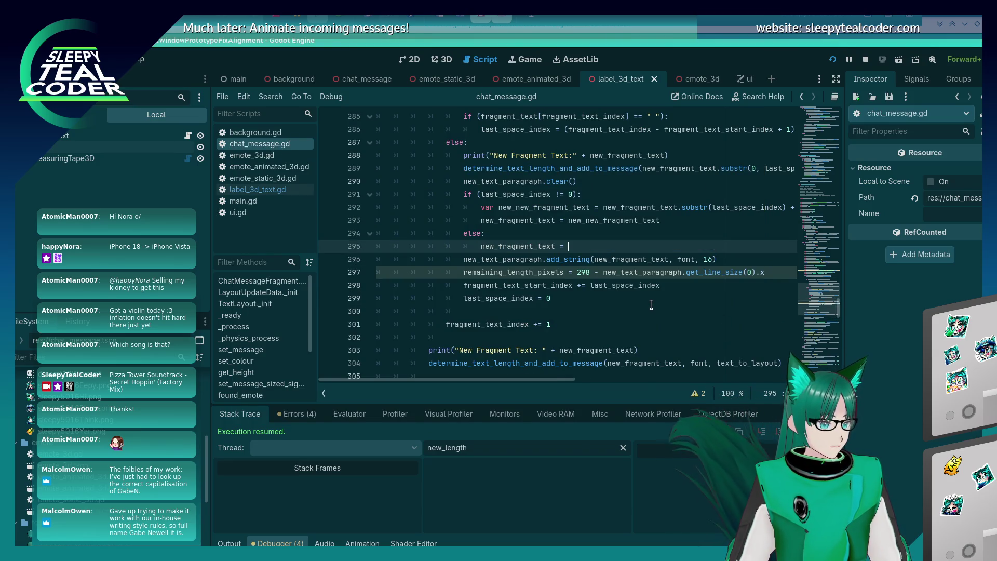
pyautogui.hotkey('ctrl', 's')
pyautogui.hotkey('alt', 'Tab')
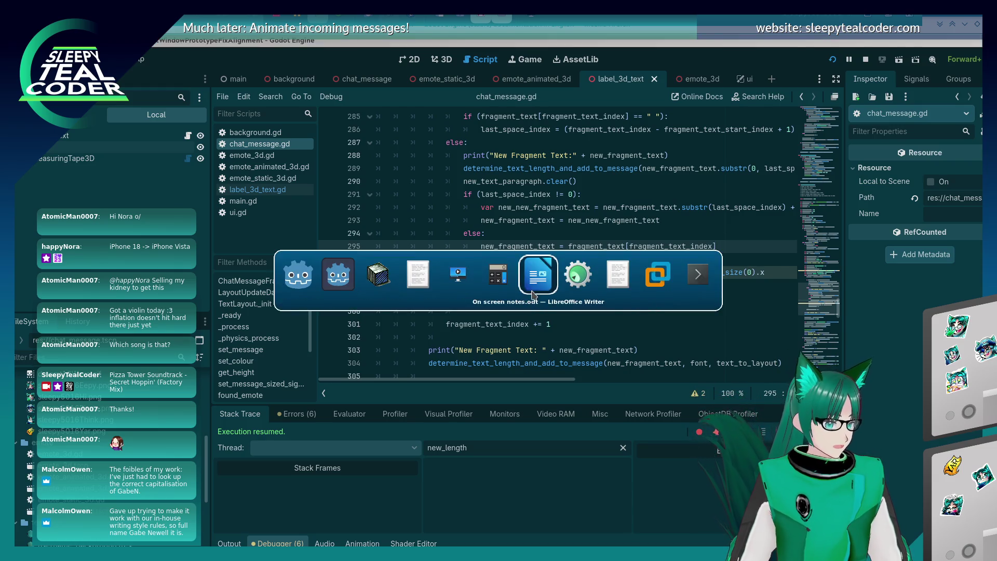
# - Bring up On screen notes.odt and scroll to the rendering text and emotes list
pyautogui.click(532, 287)
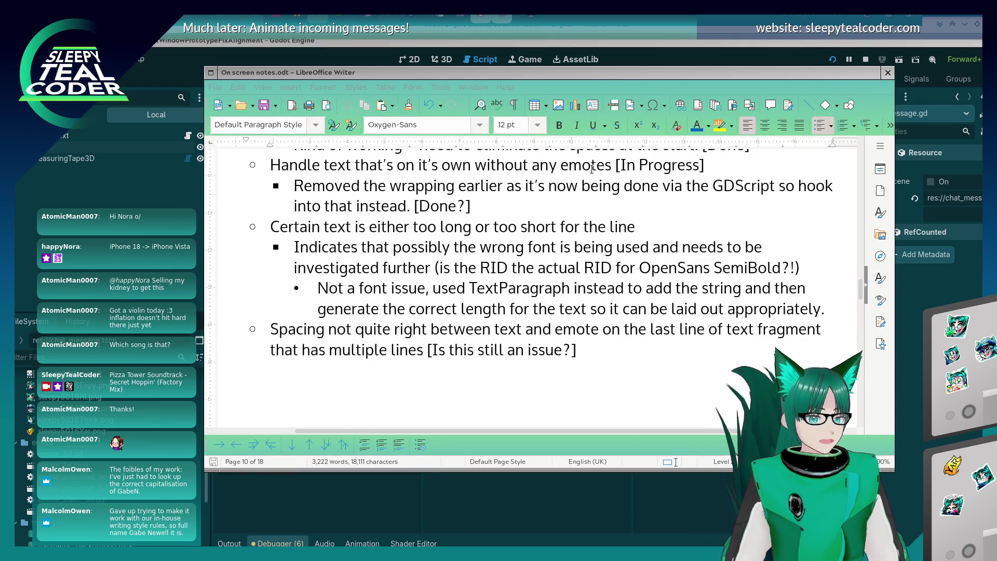
pyautogui.scroll(5, 648, 354)
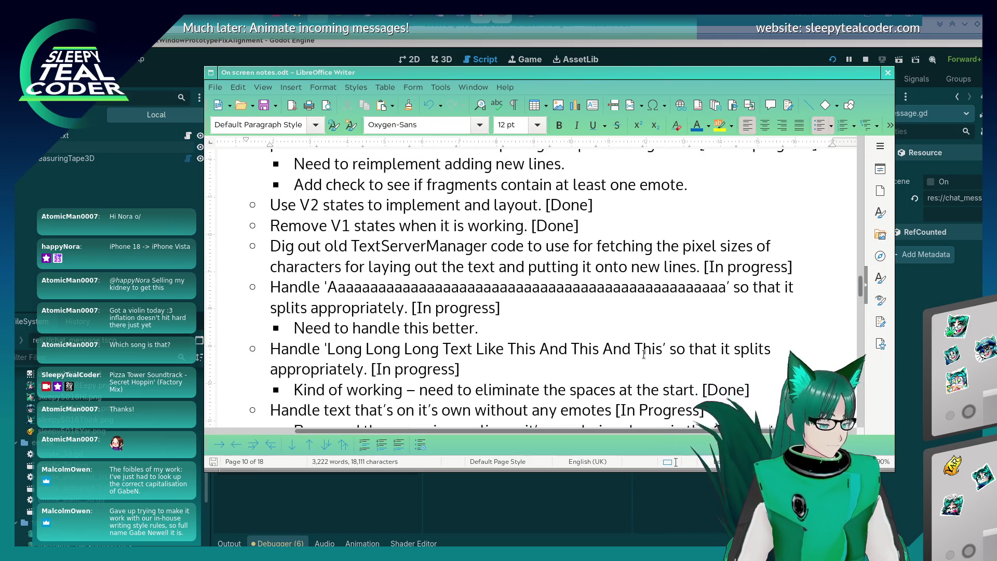
pyautogui.scroll(5, 420, 296)
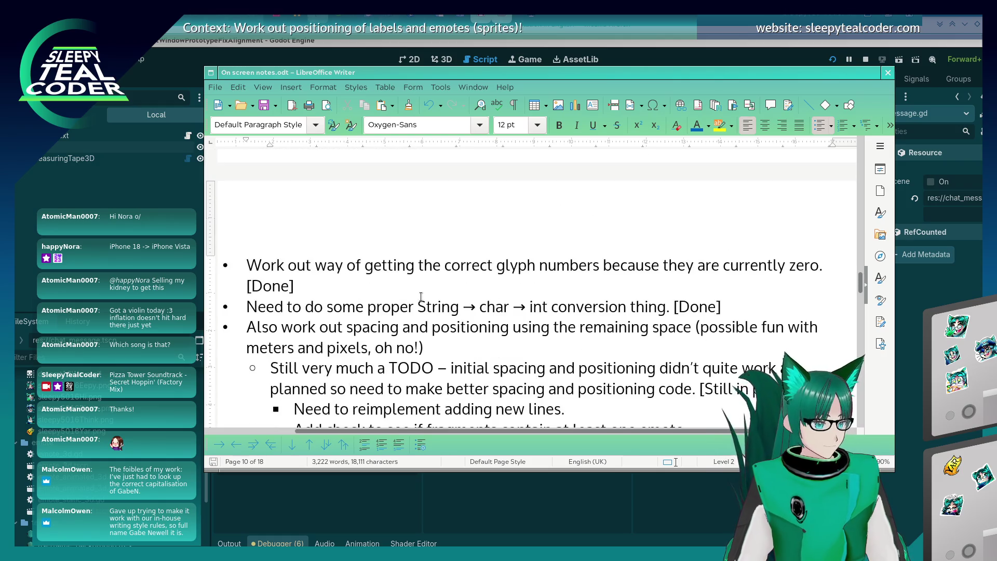
pyautogui.scroll(10, 420, 296)
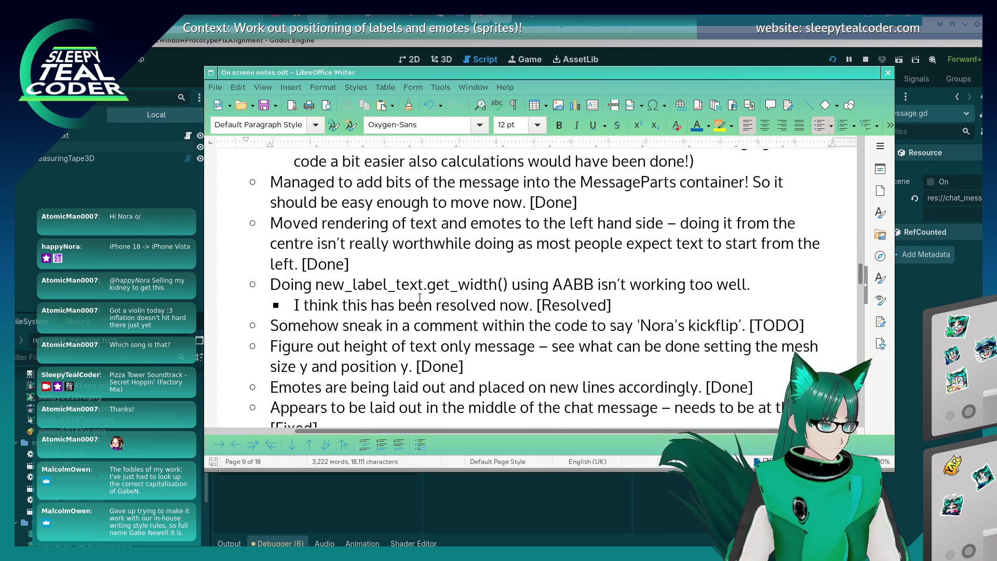
pyautogui.scroll(-5, 421, 297)
pyautogui.scroll(15, 421, 296)
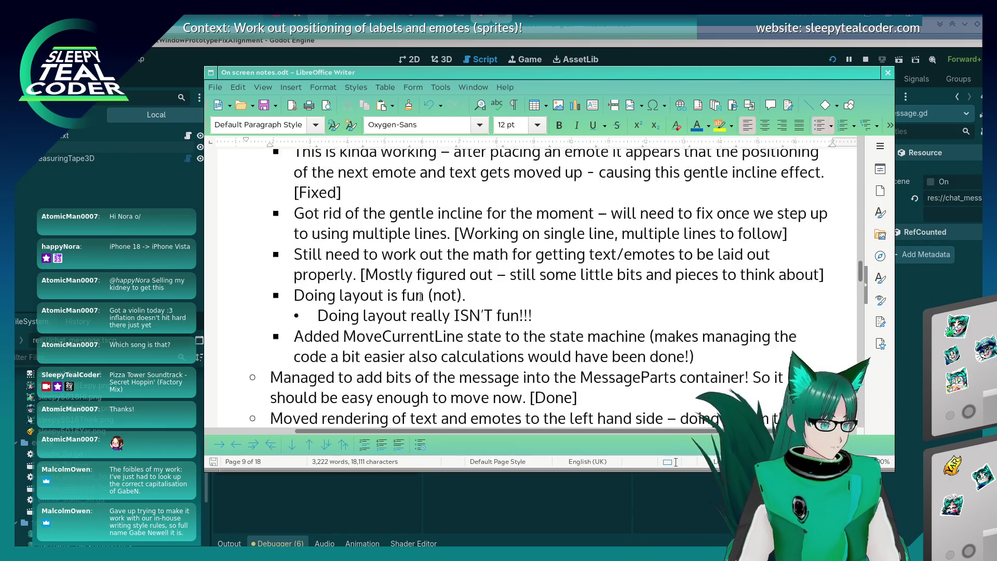
pyautogui.scroll(-2, 420, 297)
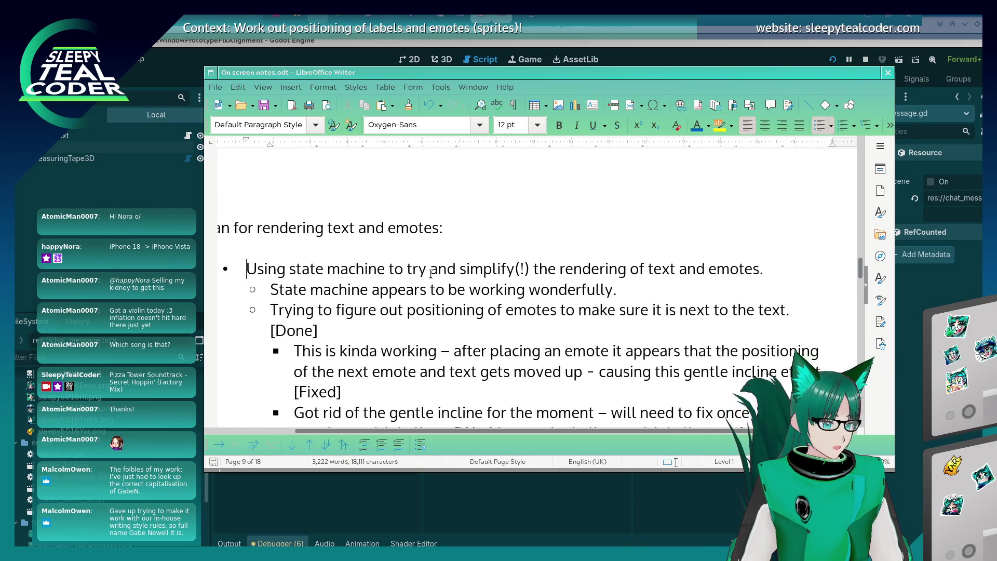
pyautogui.scroll(-6, 431, 274)
pyautogui.scroll(4, 343, 252)
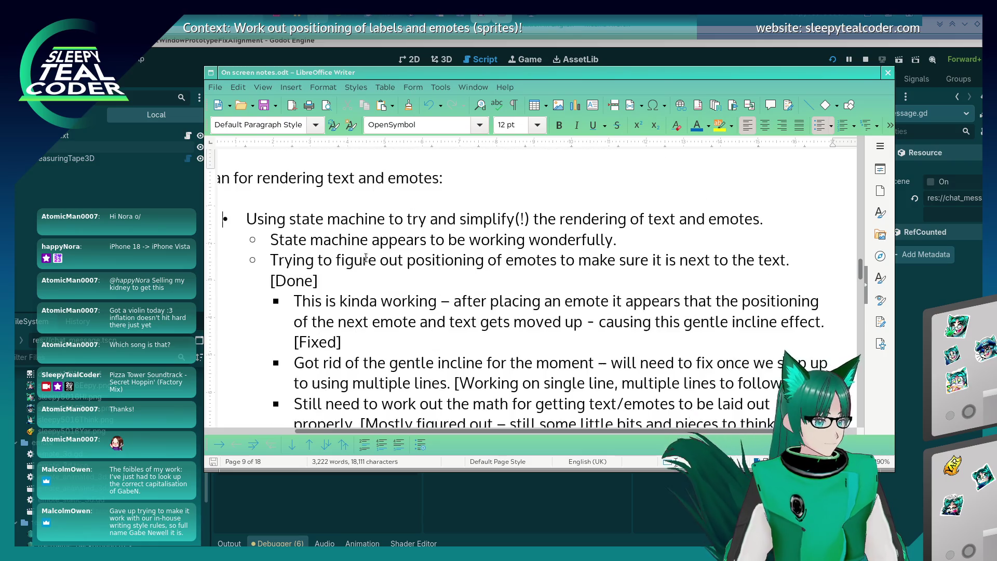
# - Make the two state machine notes and the 'This is kinda working' paragraph light grey
pyautogui.moveTo(336, 270); pyautogui.dragTo(270, 240)
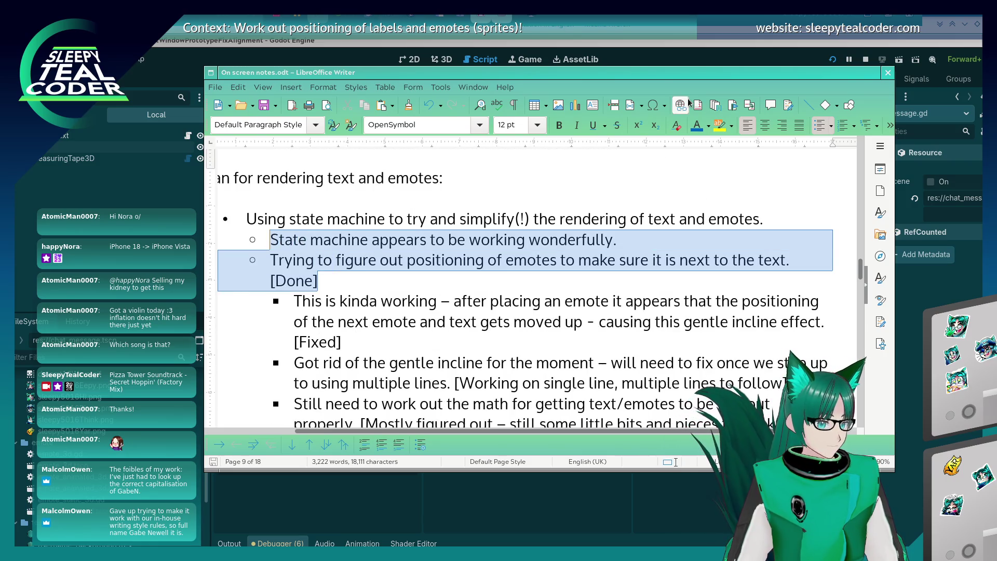
pyautogui.click(708, 128)
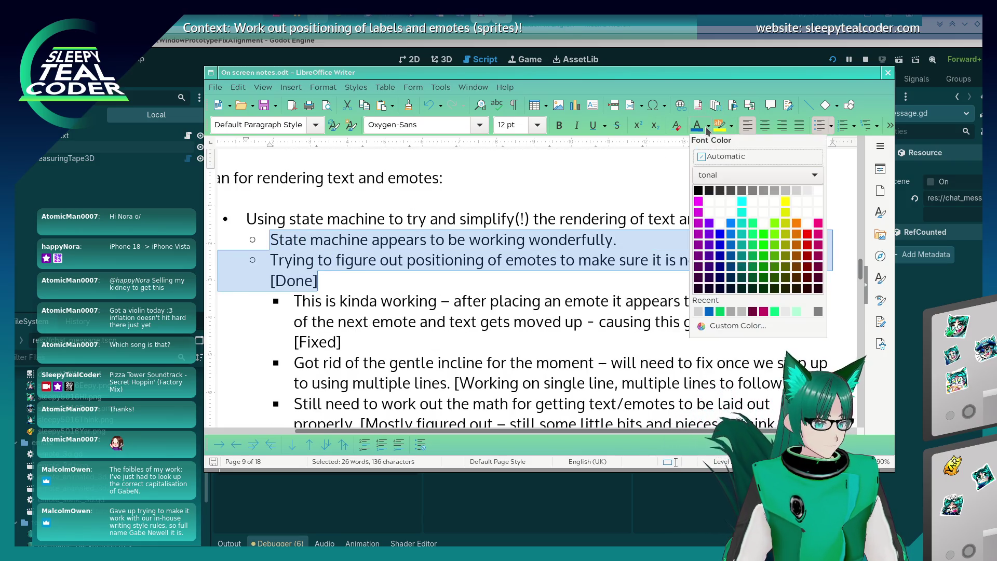
pyautogui.click(790, 190)
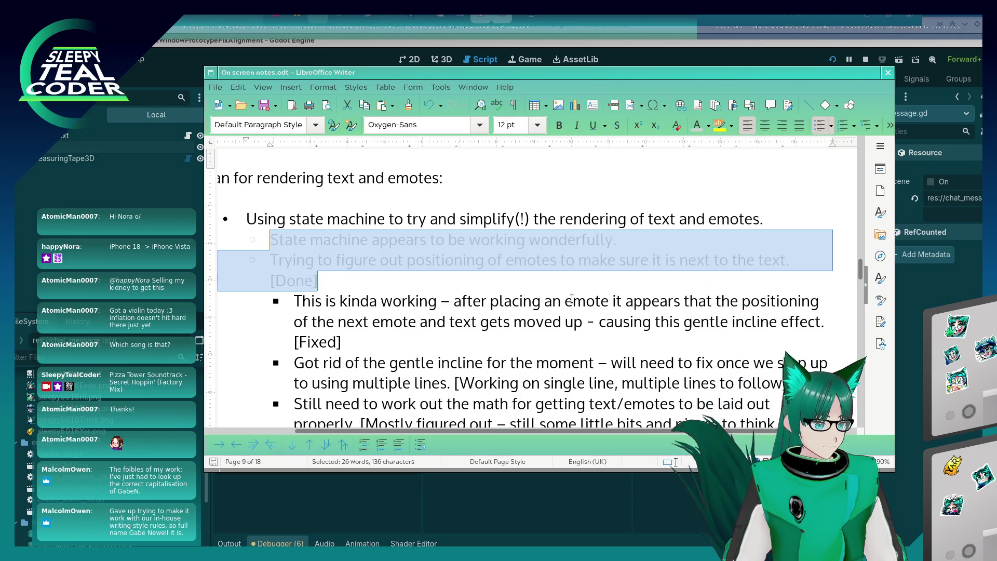
pyautogui.click(567, 300)
pyautogui.scroll(-2, 365, 285)
pyautogui.moveTo(342, 297)
pyautogui.mouseDown()
pyautogui.moveTo(294, 281)
pyautogui.moveTo(294, 260)
pyautogui.mouseUp()
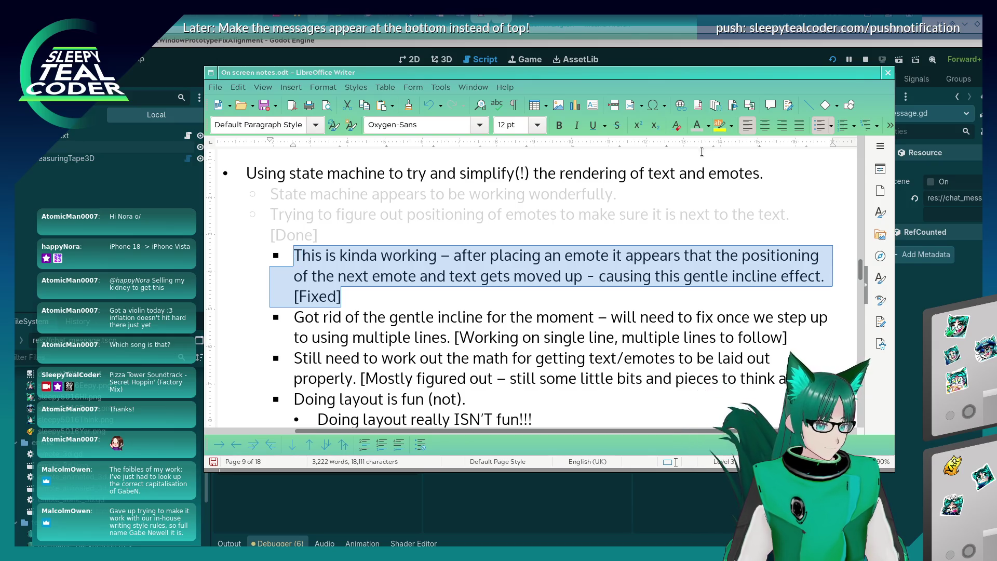
pyautogui.click(697, 125)
pyautogui.scroll(-6, 507, 328)
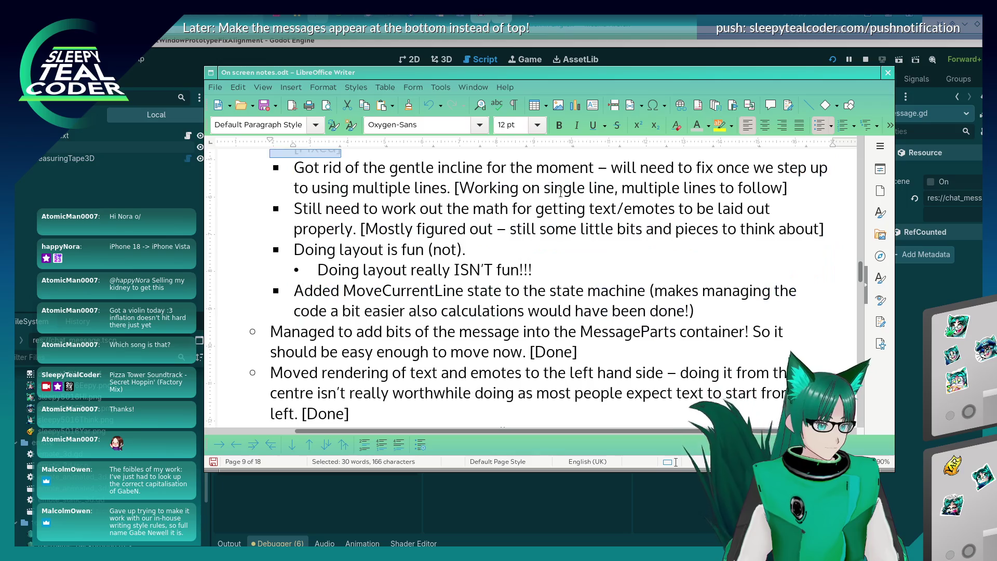
pyautogui.scroll(4, 557, 312)
pyautogui.click(605, 245)
# - Grey out the layout-math note, the 'Doing layout is fun (not)' lines and the MoveCurrentLine note
pyautogui.moveTo(792, 283)
pyautogui.mouseDown()
pyautogui.moveTo(333, 283)
pyautogui.moveTo(292, 260)
pyautogui.mouseUp()
pyautogui.click(451, 326)
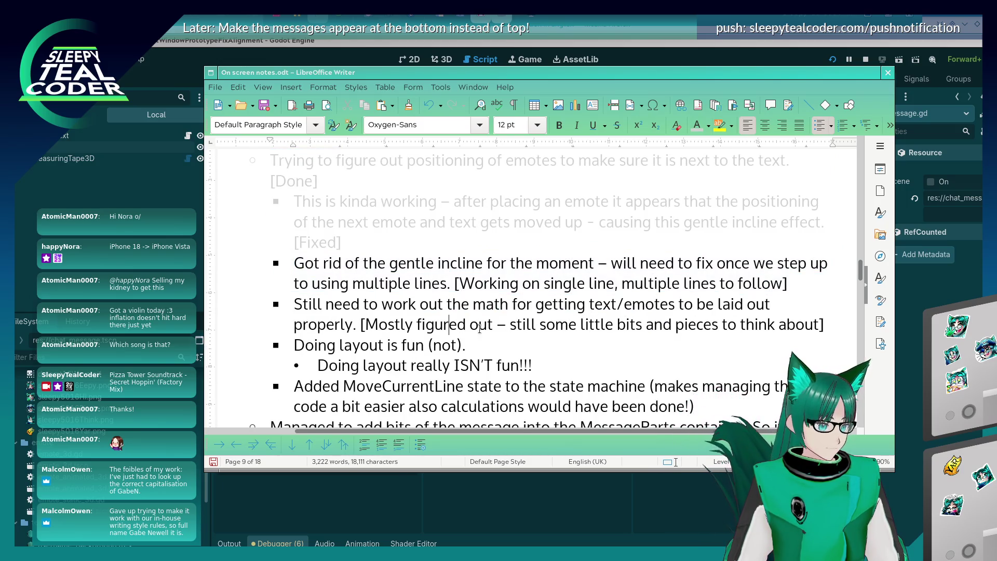
pyautogui.moveTo(823, 325); pyautogui.dragTo(294, 305)
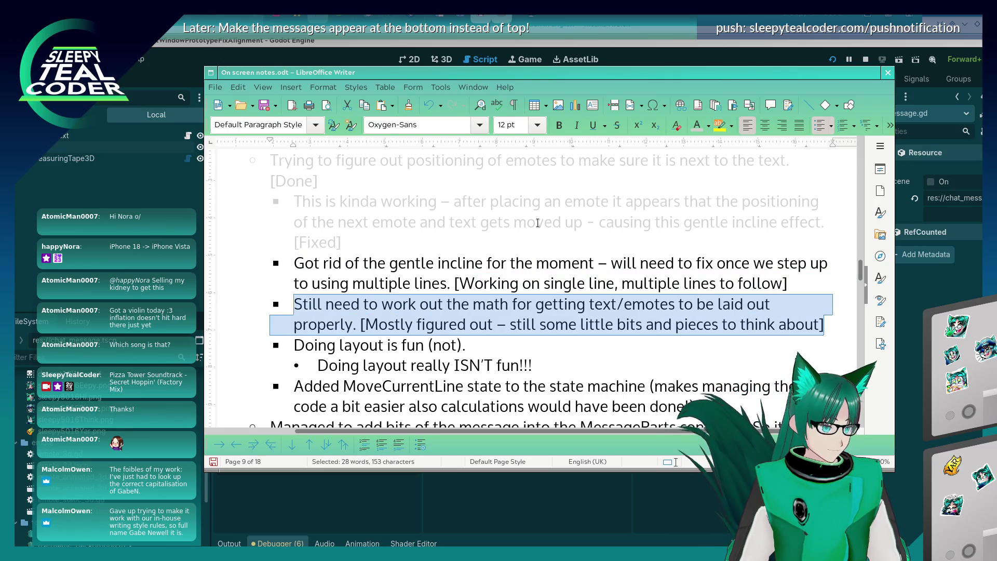
pyautogui.click(697, 125)
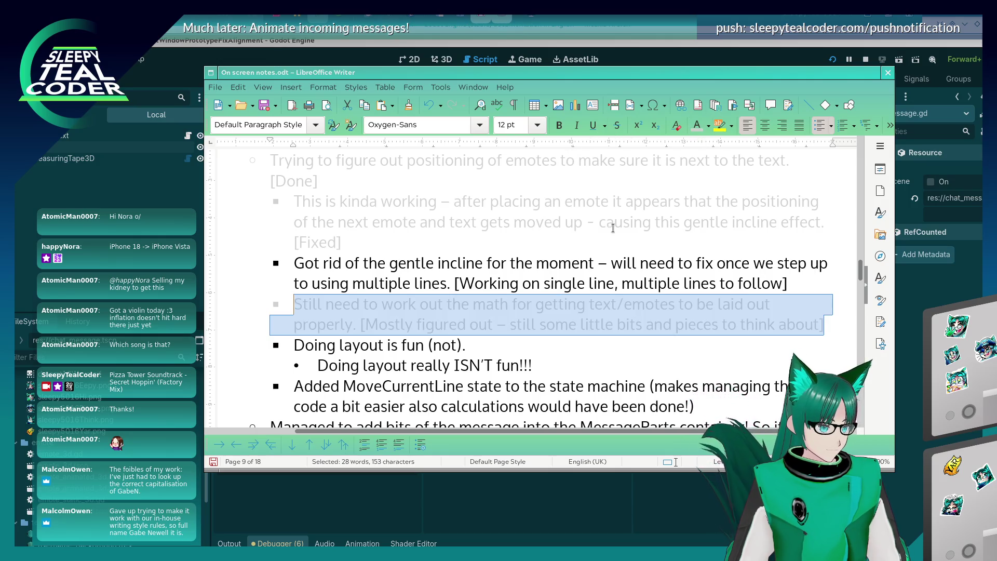
pyautogui.click(550, 279)
pyautogui.scroll(-3, 549, 280)
pyautogui.moveTo(534, 221); pyautogui.dragTo(284, 200)
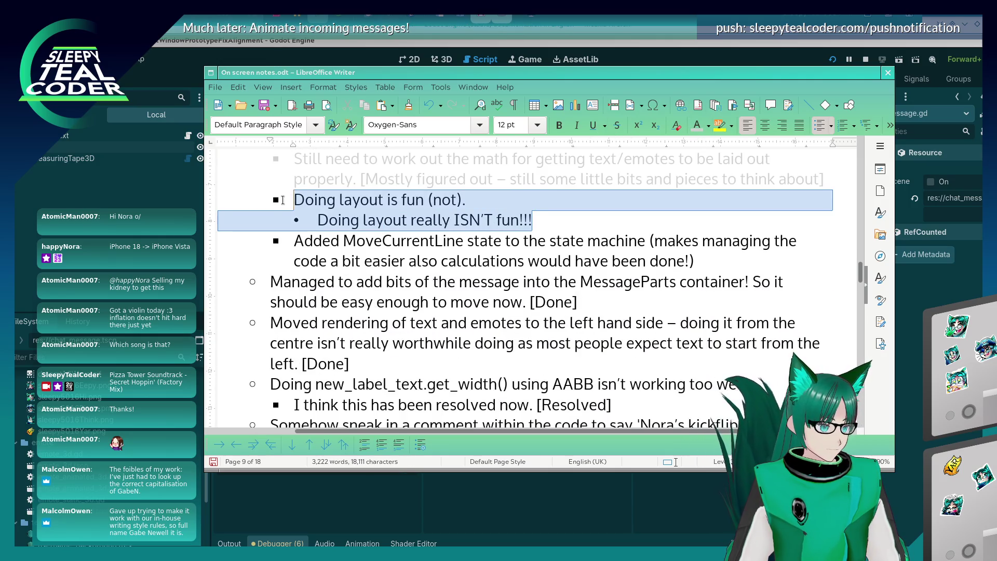
pyautogui.click(698, 125)
pyautogui.click(601, 262)
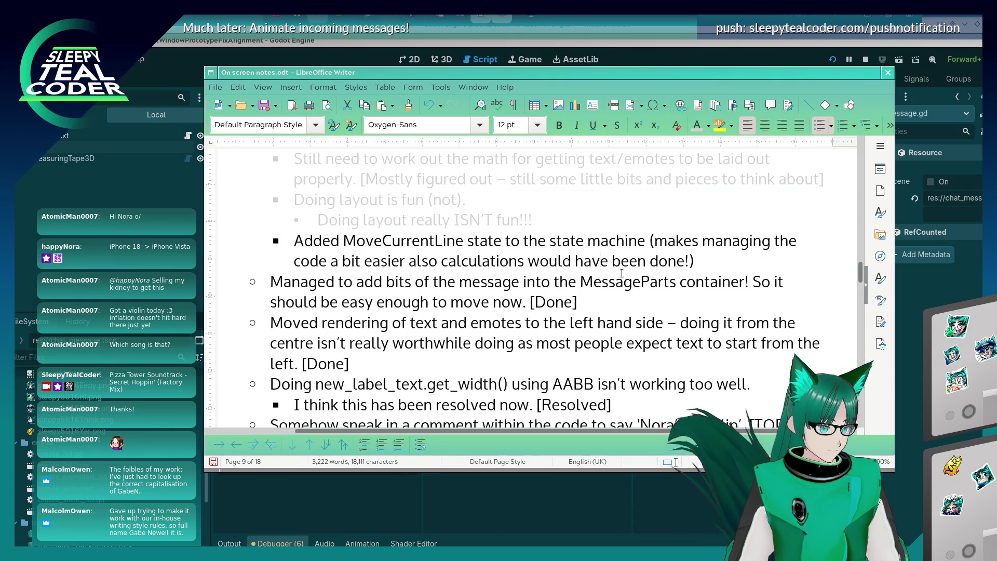
pyautogui.moveTo(710, 262)
pyautogui.mouseDown()
pyautogui.moveTo(507, 262)
pyautogui.moveTo(442, 240)
pyautogui.moveTo(293, 240)
pyautogui.mouseUp()
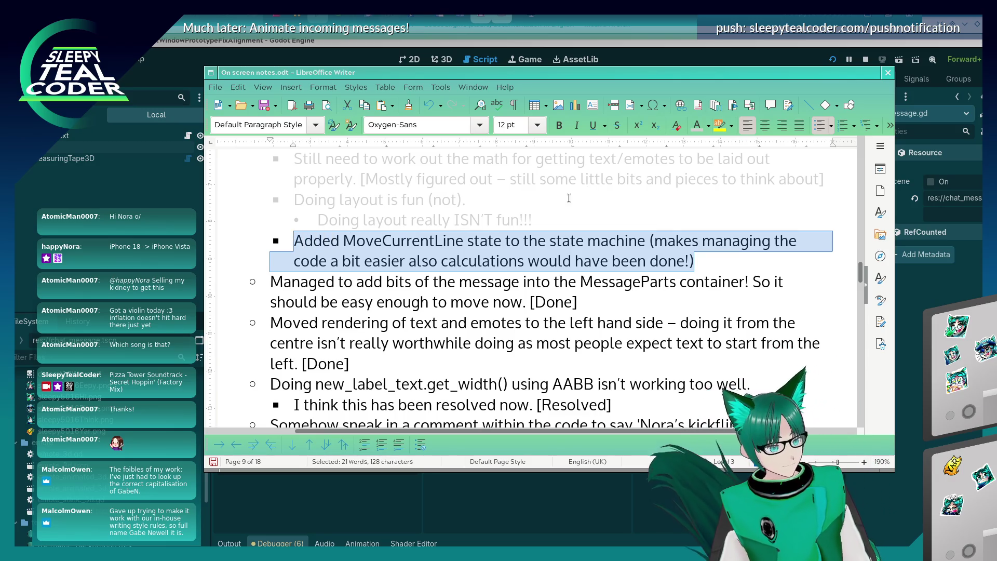
pyautogui.click(696, 134)
# - Grey out the MessageParts, 'Moved rendering' and get_width notes
pyautogui.click(513, 283)
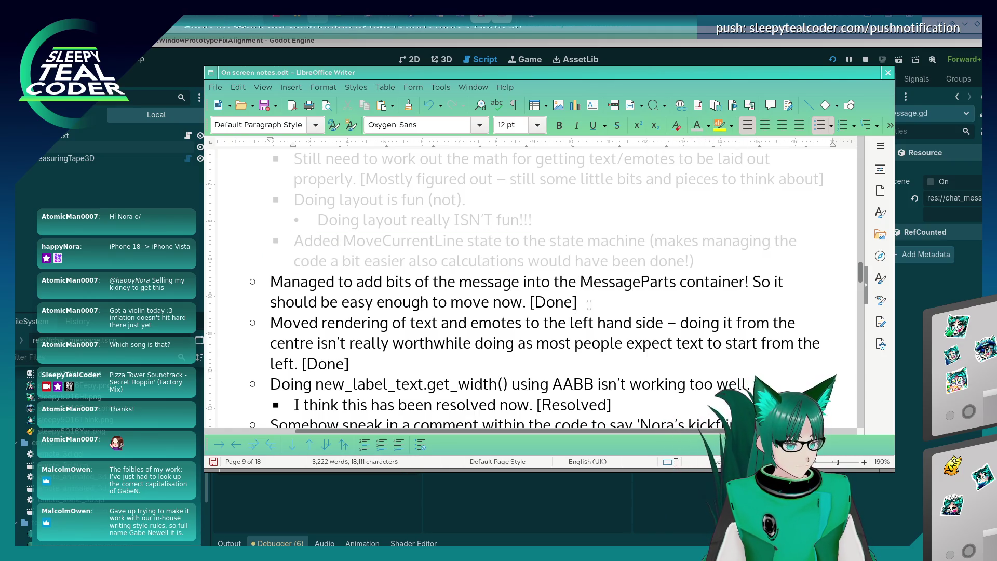
pyautogui.moveTo(578, 302); pyautogui.dragTo(248, 285)
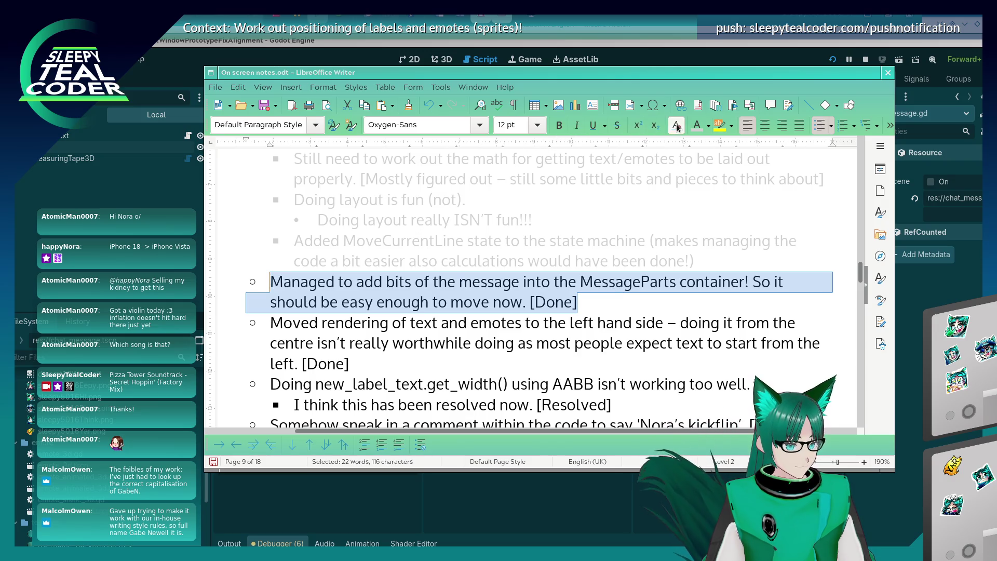
pyautogui.click(696, 126)
pyautogui.scroll(-2, 520, 289)
pyautogui.moveTo(350, 314); pyautogui.dragTo(254, 277)
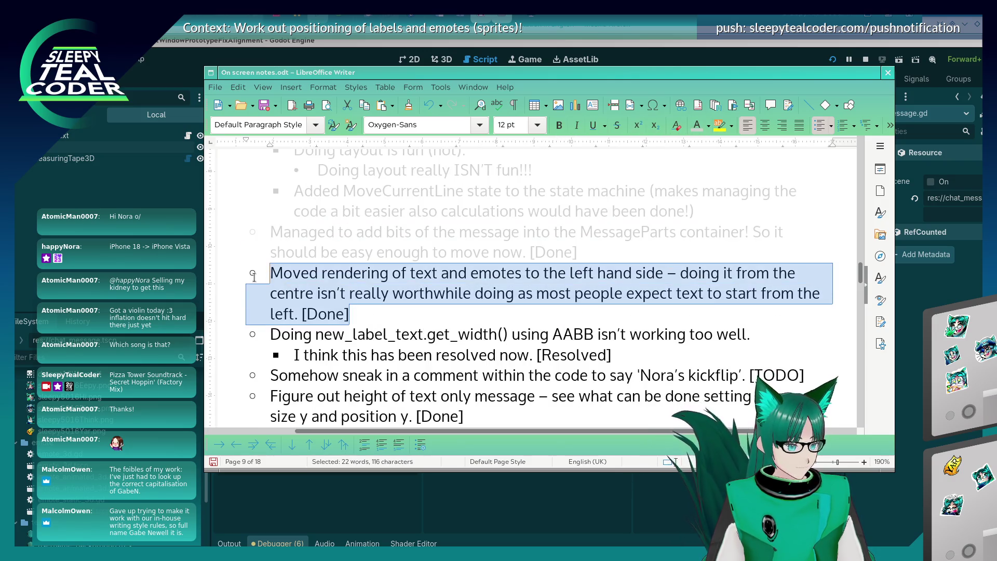
pyautogui.click(697, 126)
pyautogui.scroll(-4, 590, 258)
pyautogui.moveTo(612, 259)
pyautogui.mouseDown()
pyautogui.moveTo(386, 259)
pyautogui.moveTo(250, 240)
pyautogui.mouseUp()
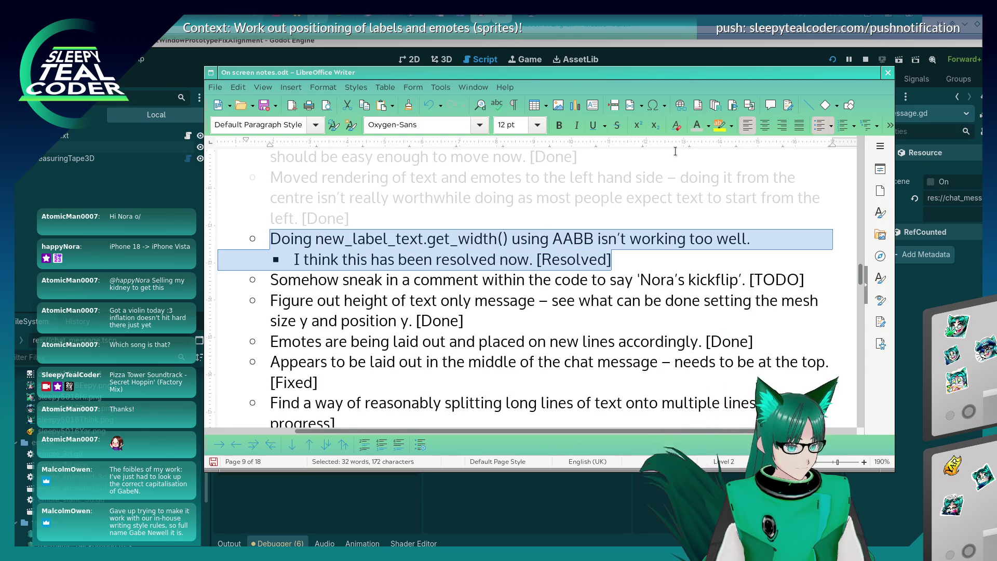
pyautogui.click(697, 127)
# - Grey out the text-height note
pyautogui.click(420, 318)
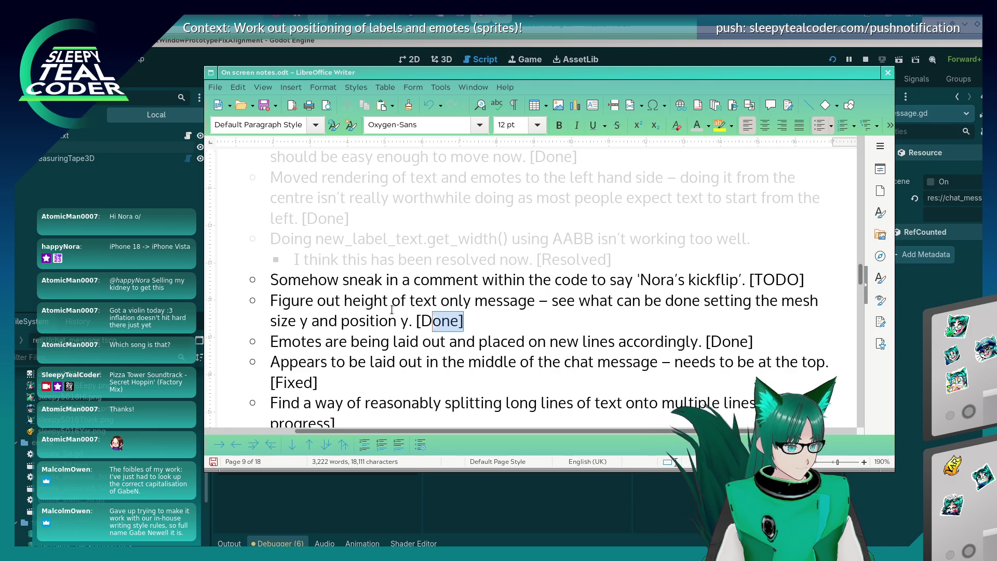
pyautogui.moveTo(465, 321); pyautogui.dragTo(252, 278)
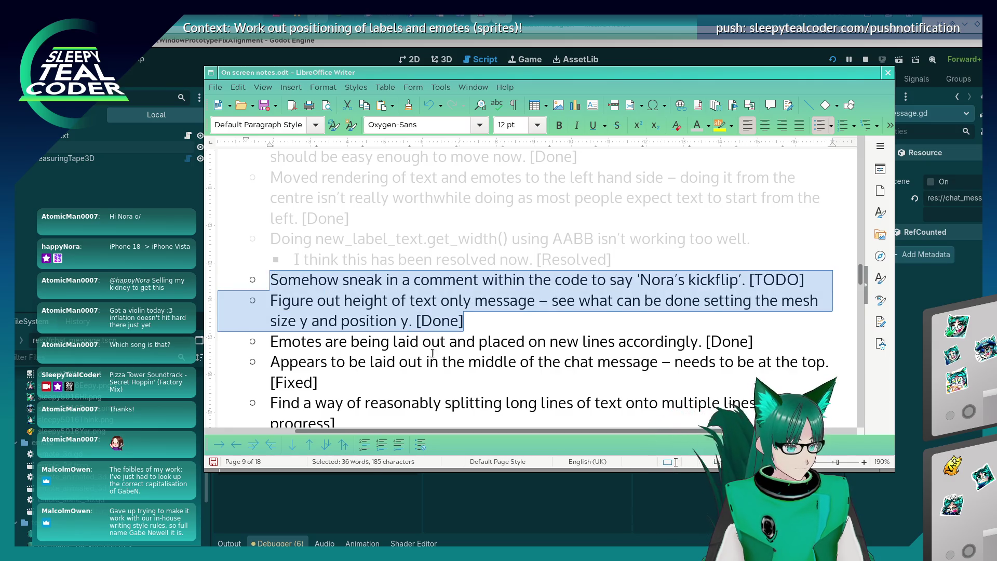
pyautogui.scroll(-2, 441, 352)
pyautogui.moveTo(464, 272); pyautogui.dragTo(270, 252)
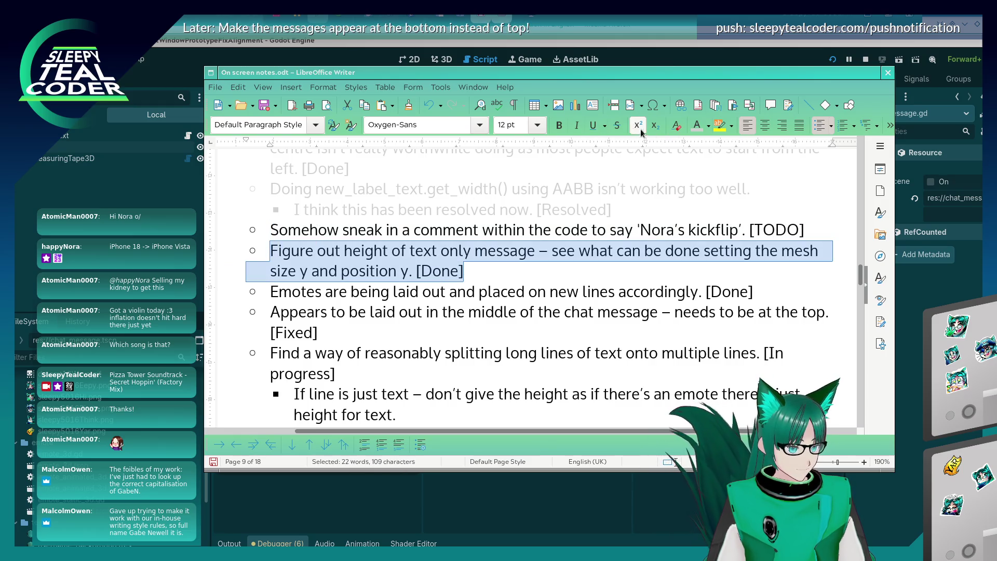
pyautogui.click(697, 125)
# - Change the emotes note's status from 'Done' to 'Broken again'
pyautogui.click(539, 312)
pyautogui.scroll(-4, 401, 260)
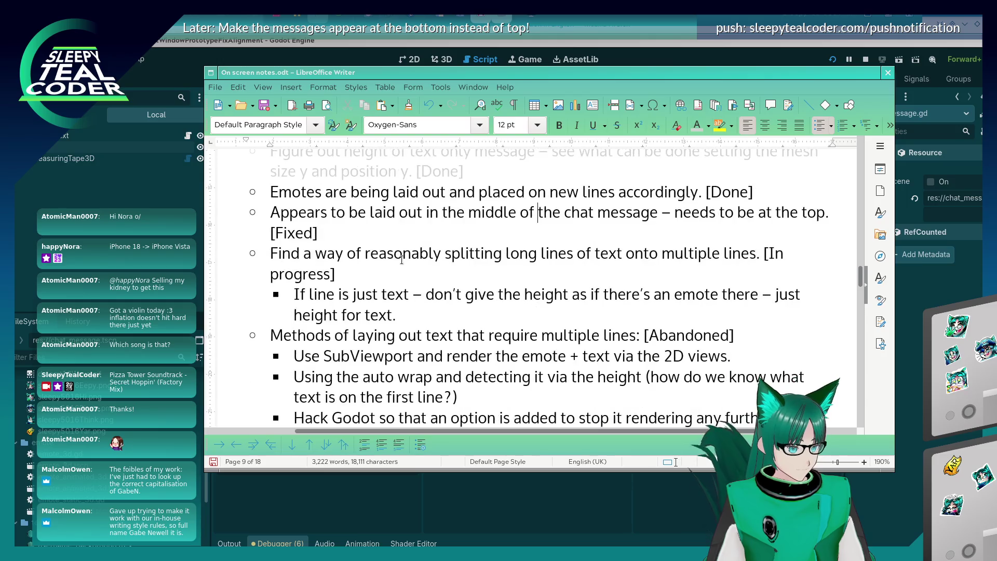
pyautogui.moveTo(383, 231); pyautogui.dragTo(270, 200)
pyautogui.scroll(2, 441, 319)
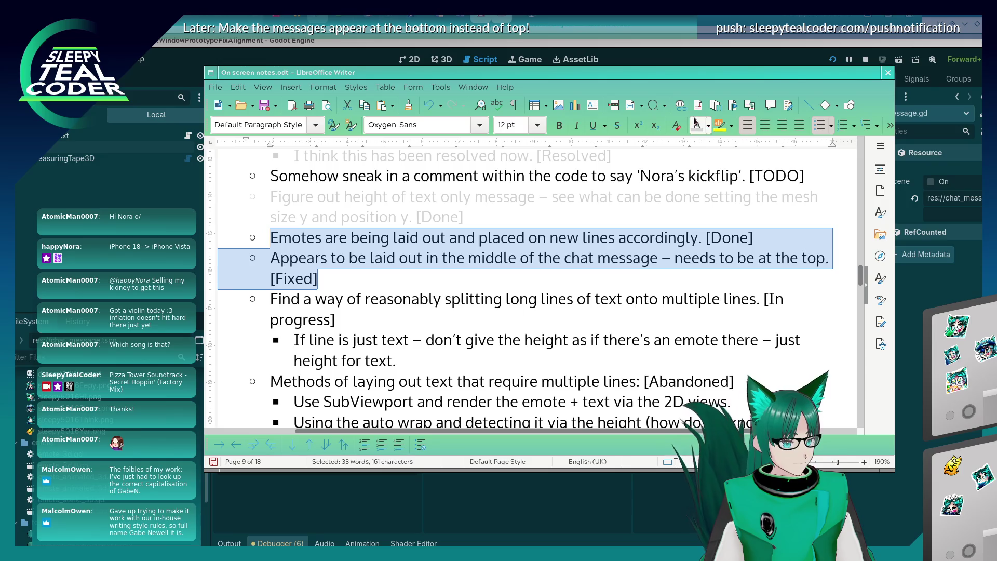
pyautogui.moveTo(372, 279); pyautogui.dragTo(271, 263)
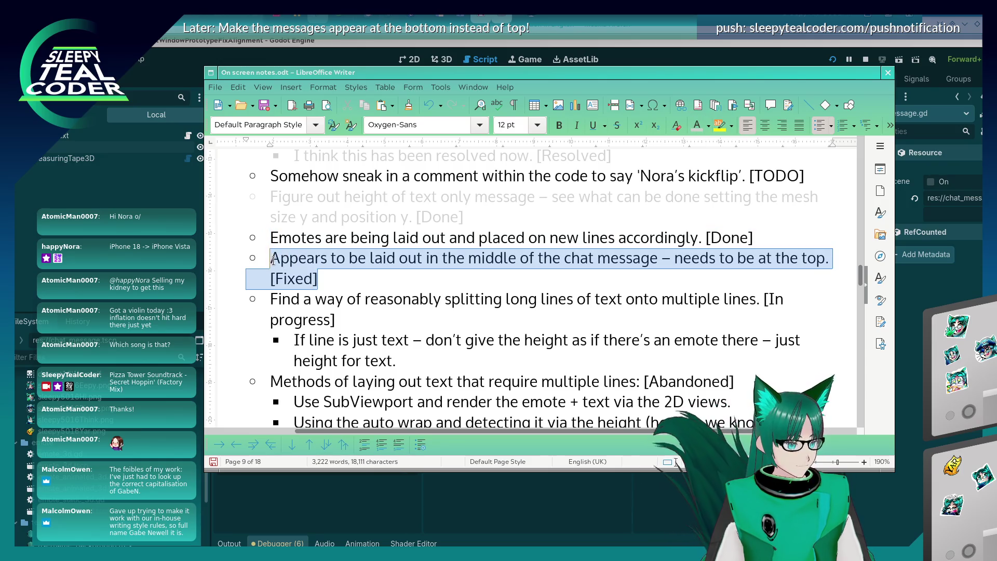
pyautogui.doubleClick(744, 237)
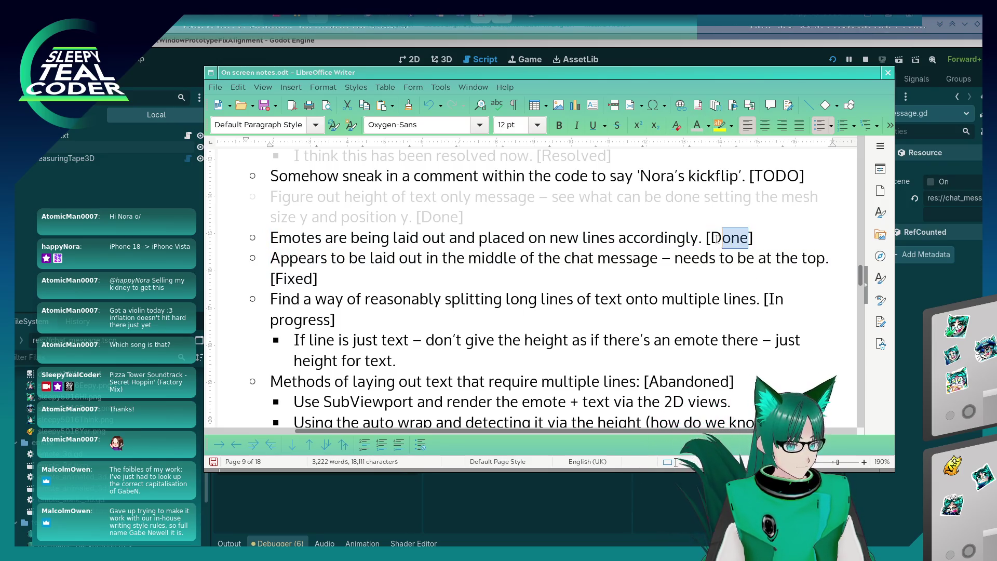
pyautogui.write('Broken again')
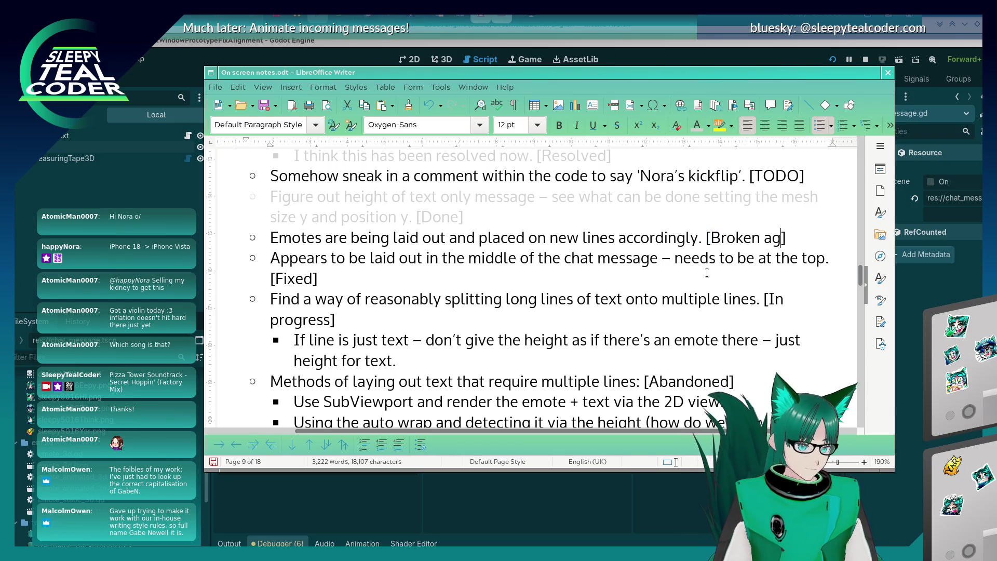
# - Grey out the top-alignment note and its [Fixed] status
pyautogui.press('Down')
pyautogui.press('Down')
pyautogui.hotkey('shift', 'Home')
pyautogui.hotkey('shift', 'Up')
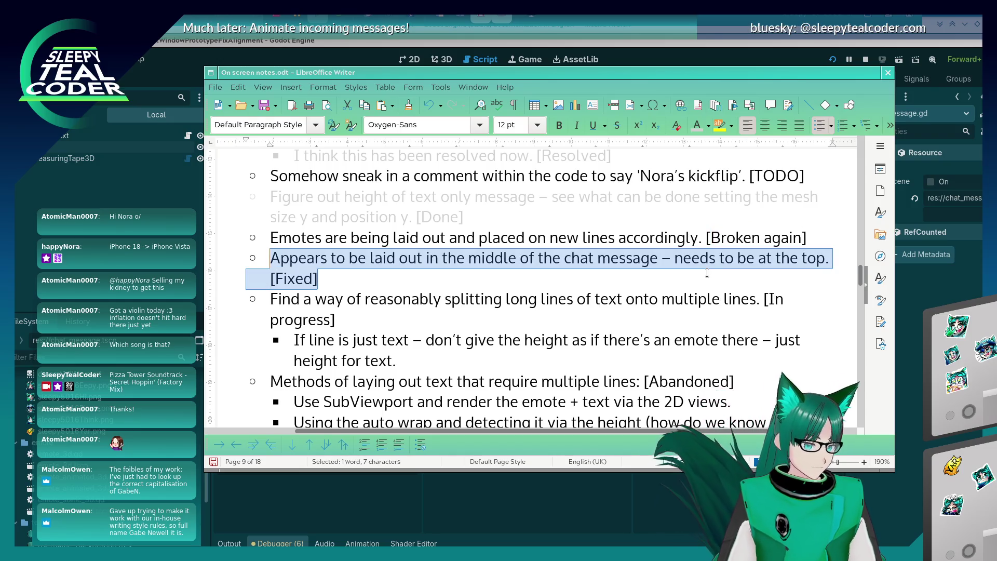
pyautogui.click(698, 126)
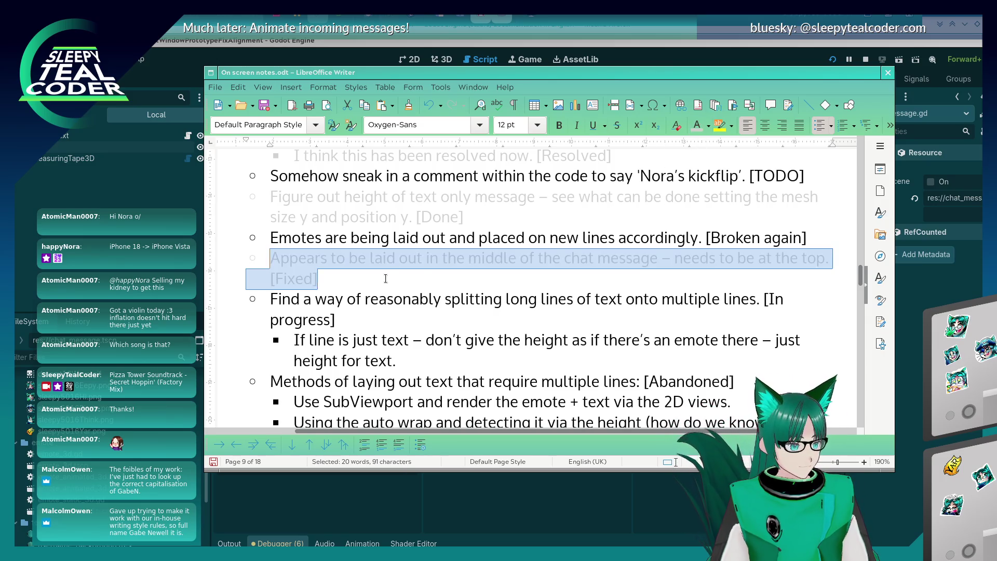
pyautogui.moveTo(335, 320); pyautogui.dragTo(303, 300)
pyautogui.click(371, 323)
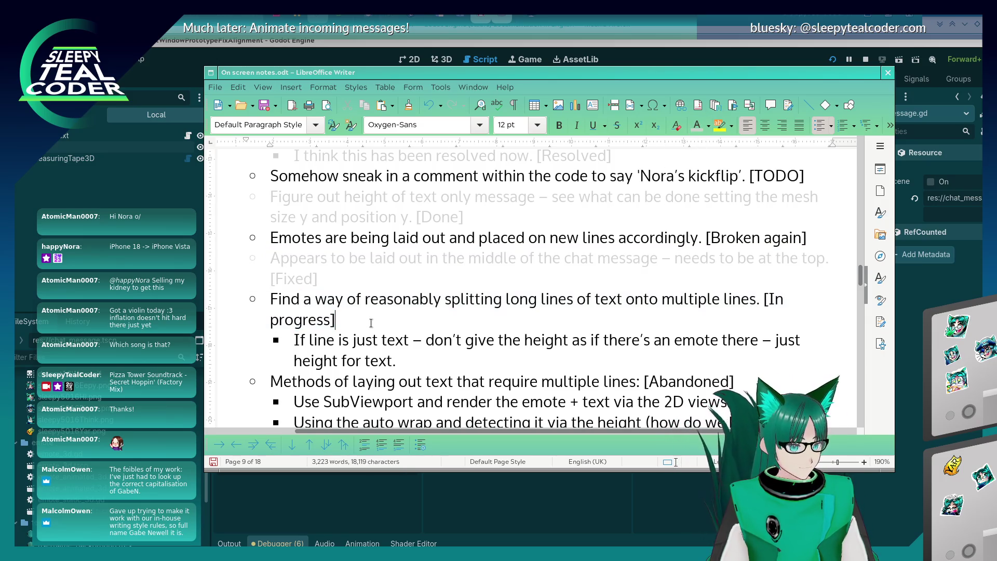
# - Grey out the abandoned layout-methods list
pyautogui.scroll(-5, 368, 312)
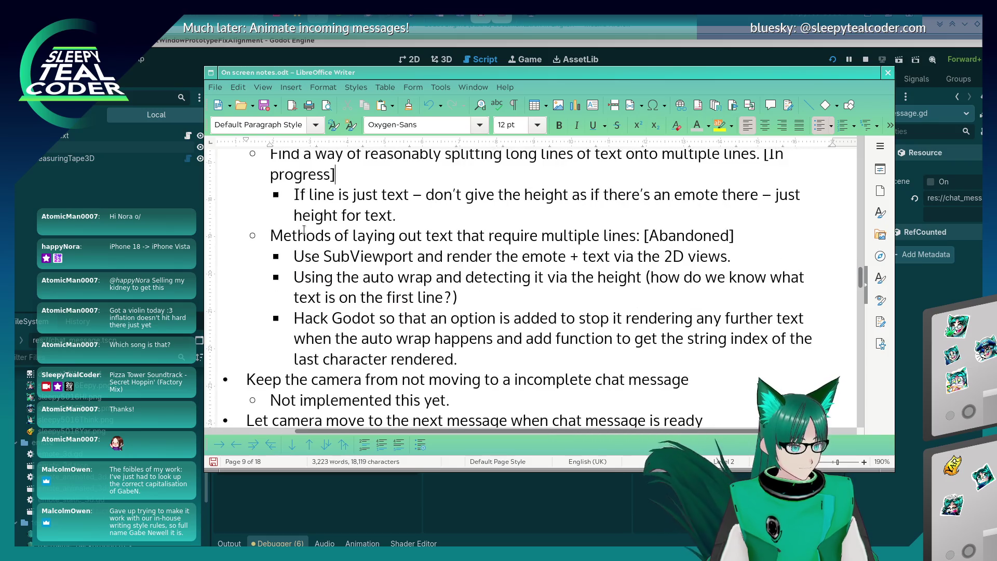
pyautogui.click(353, 247)
pyautogui.press('Home')
pyautogui.hotkey('shift', 'Down')
pyautogui.hotkey('shift', 'Down')
pyautogui.hotkey('shift', 'Down')
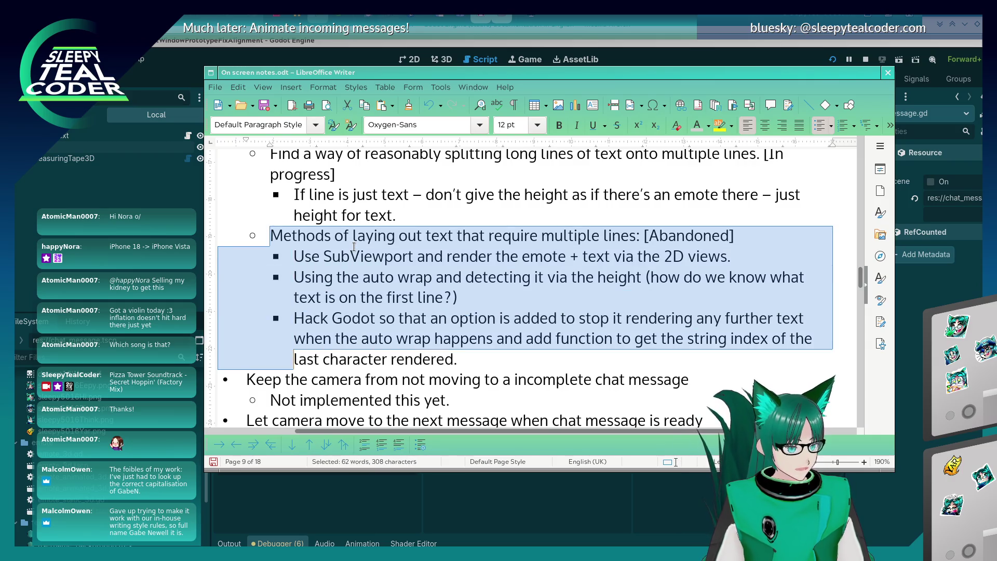
pyautogui.hotkey('shift', 'End')
pyautogui.click(697, 126)
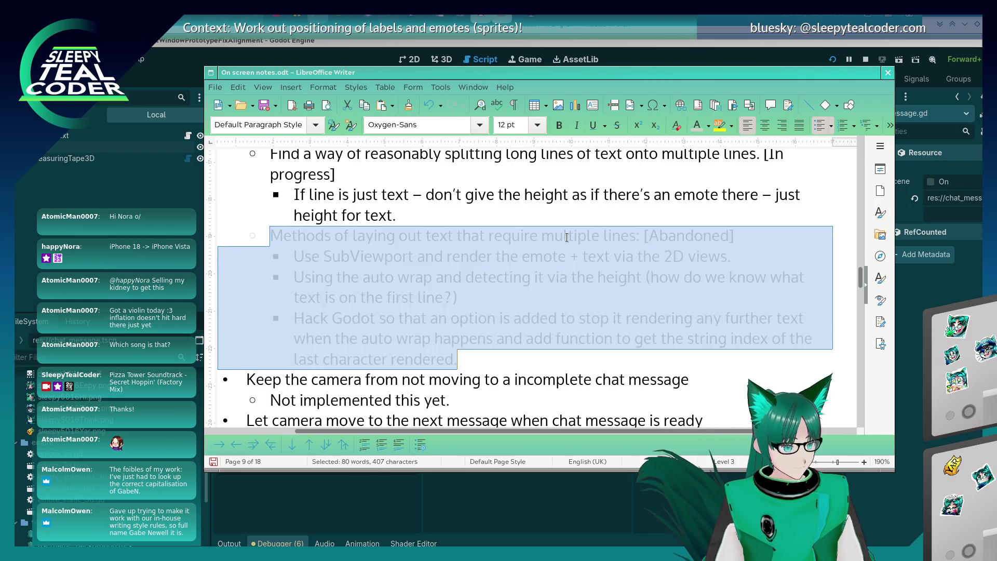
pyautogui.click(441, 252)
# - Grey out the finished glyph numbers item and the String → char → int line
pyautogui.scroll(-2, 434, 260)
pyautogui.scroll(-6, 426, 286)
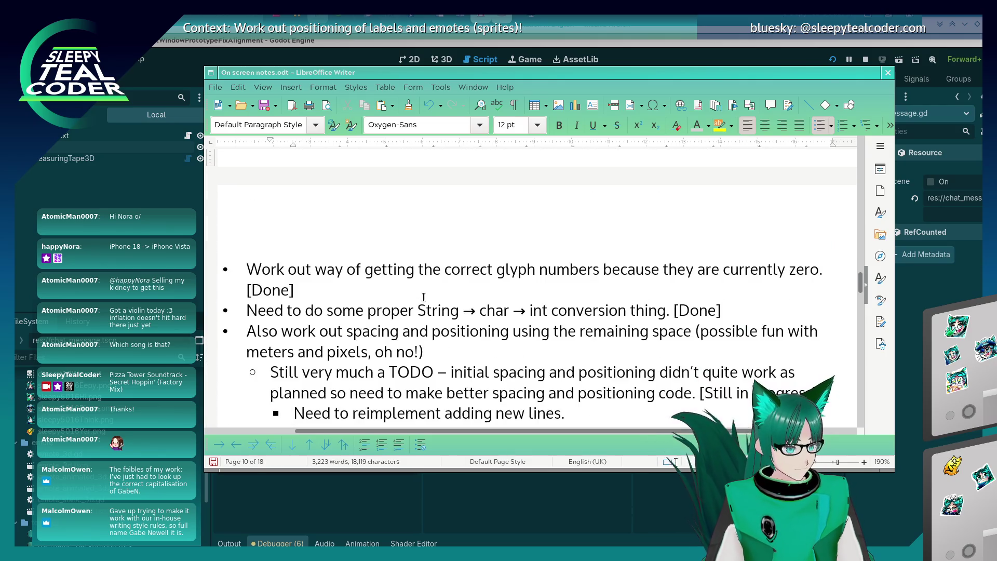
pyautogui.moveTo(294, 240); pyautogui.dragTo(247, 221)
pyautogui.click(697, 125)
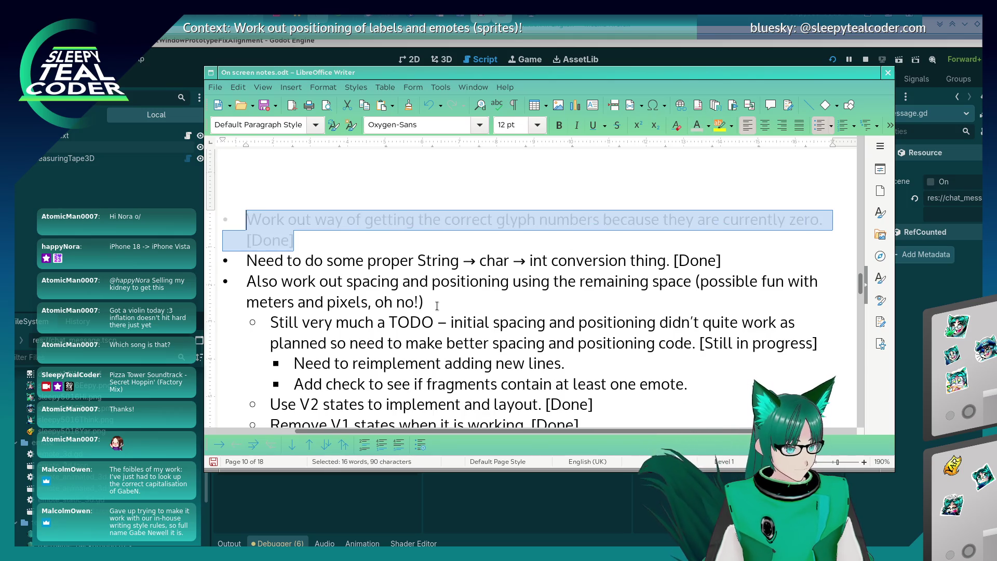
pyautogui.click(756, 261)
pyautogui.moveTo(761, 262)
pyautogui.mouseDown()
pyautogui.moveTo(296, 220)
pyautogui.moveTo(249, 241)
pyautogui.moveTo(291, 301)
pyautogui.moveTo(220, 260)
pyautogui.mouseUp()
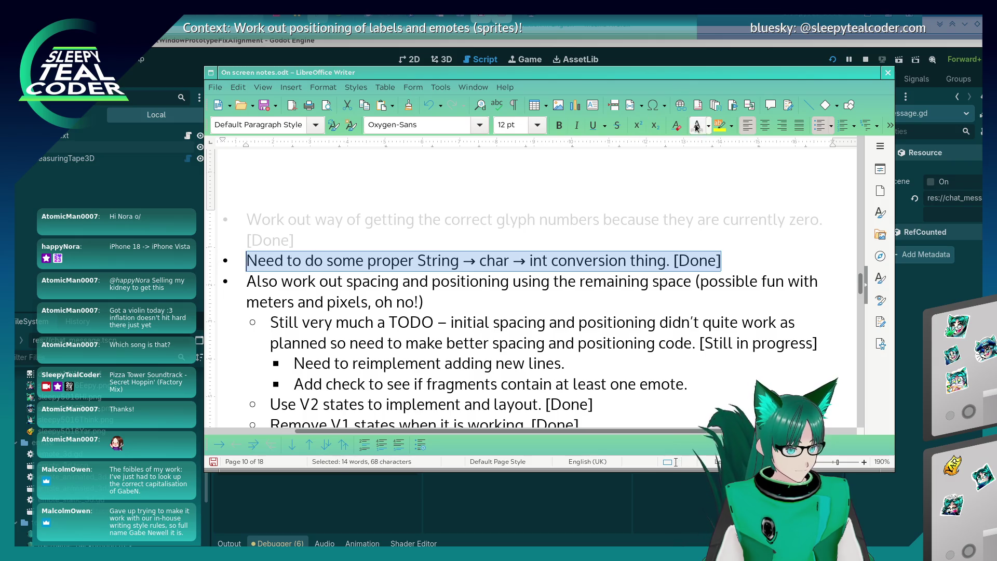
pyautogui.click(697, 125)
pyautogui.scroll(-2, 405, 237)
pyautogui.click(444, 242)
# - Grey out the spacing and positioning item and the 'Still very much a TODO' block
pyautogui.scroll(-2, 375, 228)
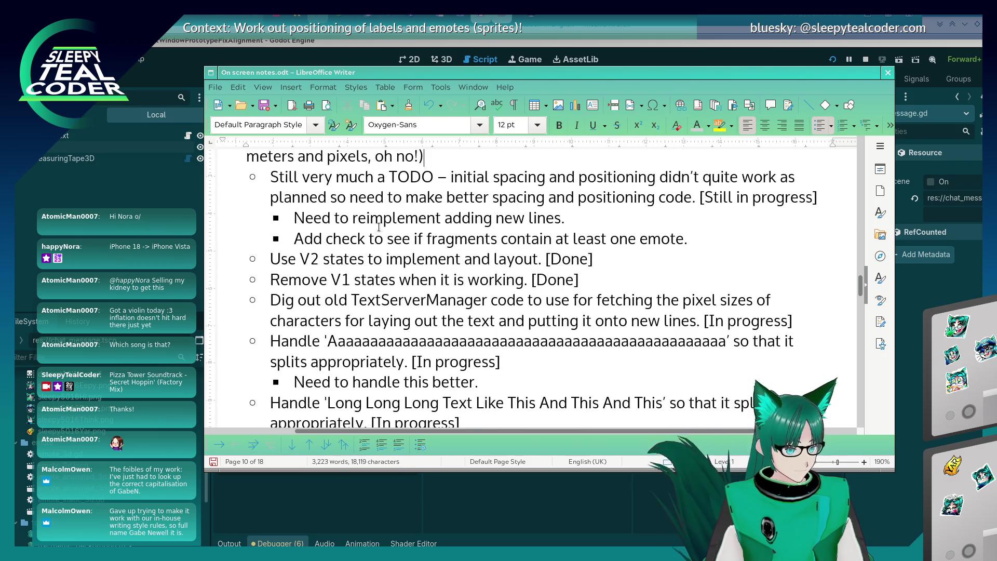
pyautogui.scroll(1, 383, 225)
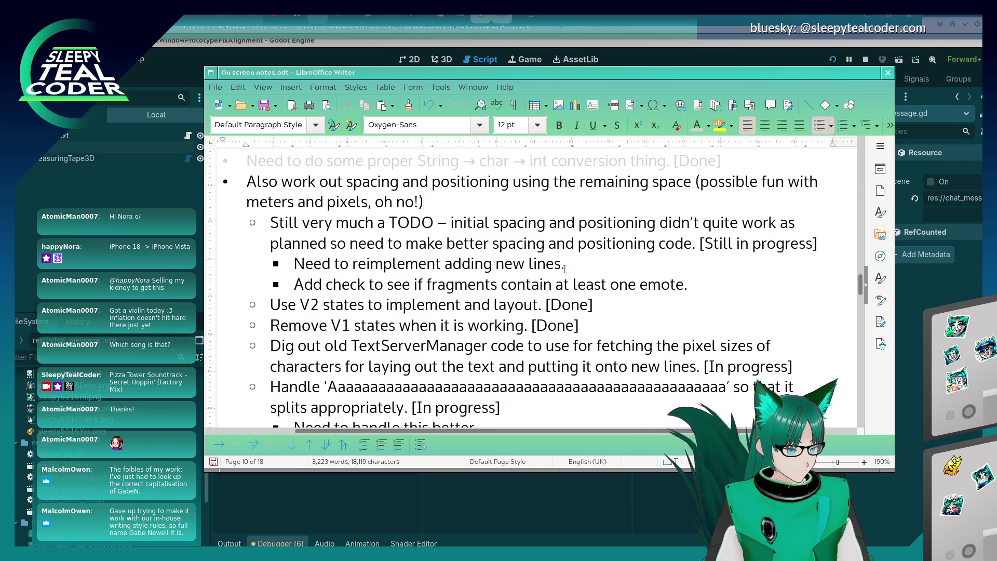
pyautogui.moveTo(425, 203); pyautogui.dragTo(229, 161)
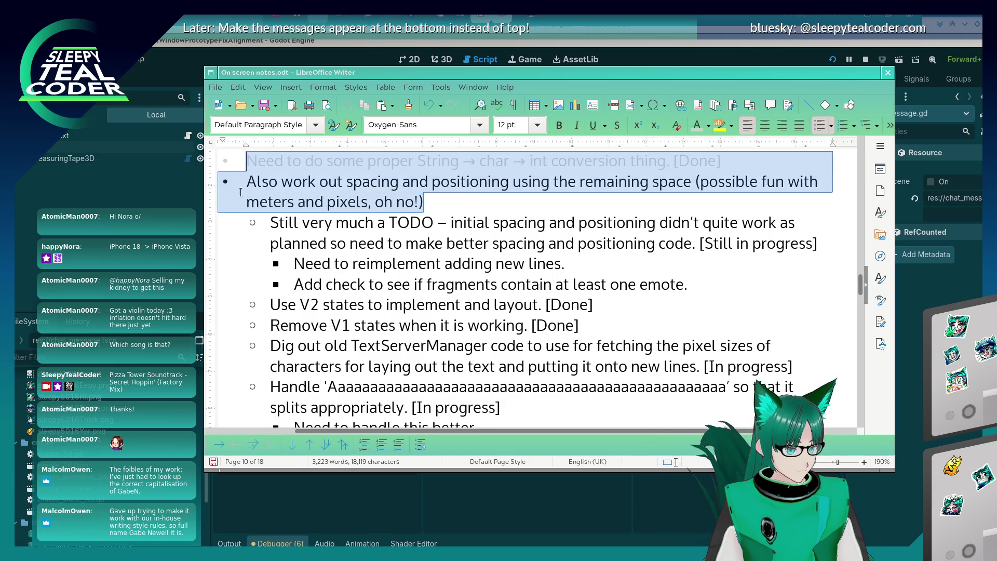
pyautogui.click(702, 126)
pyautogui.click(616, 266)
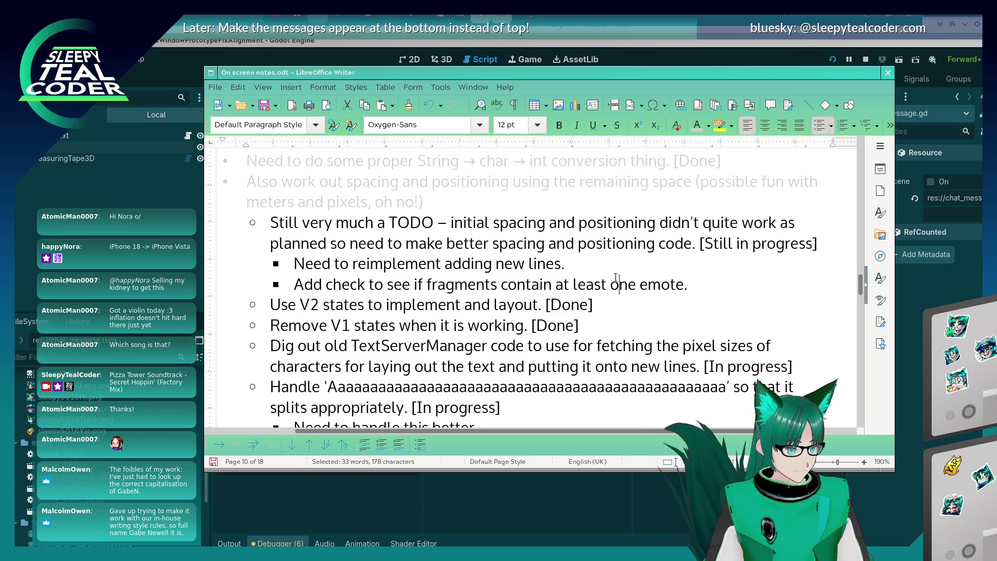
pyautogui.moveTo(696, 289)
pyautogui.mouseDown()
pyautogui.moveTo(291, 244)
pyautogui.moveTo(249, 219)
pyautogui.mouseUp()
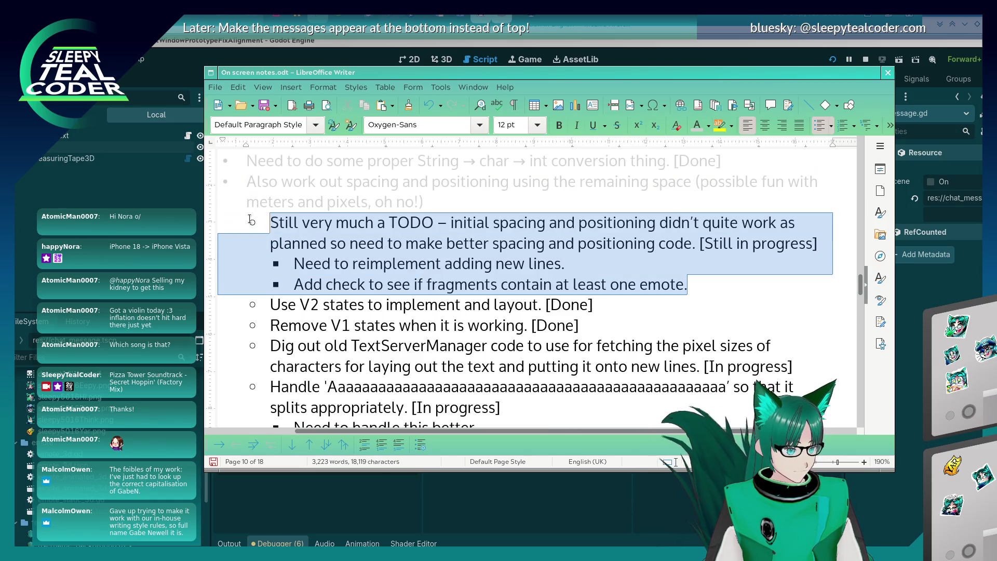
pyautogui.click(697, 126)
# - Grey out the Use V2 and Remove V1 lines and the TextServerManager paragraph
pyautogui.moveTo(580, 325); pyautogui.dragTo(268, 305)
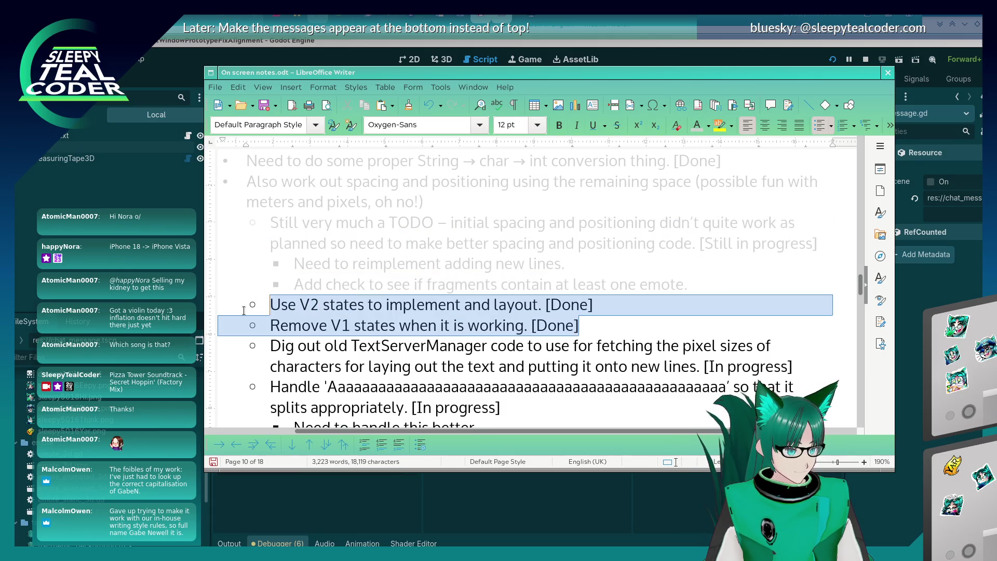
pyautogui.click(697, 126)
pyautogui.scroll(-5, 478, 284)
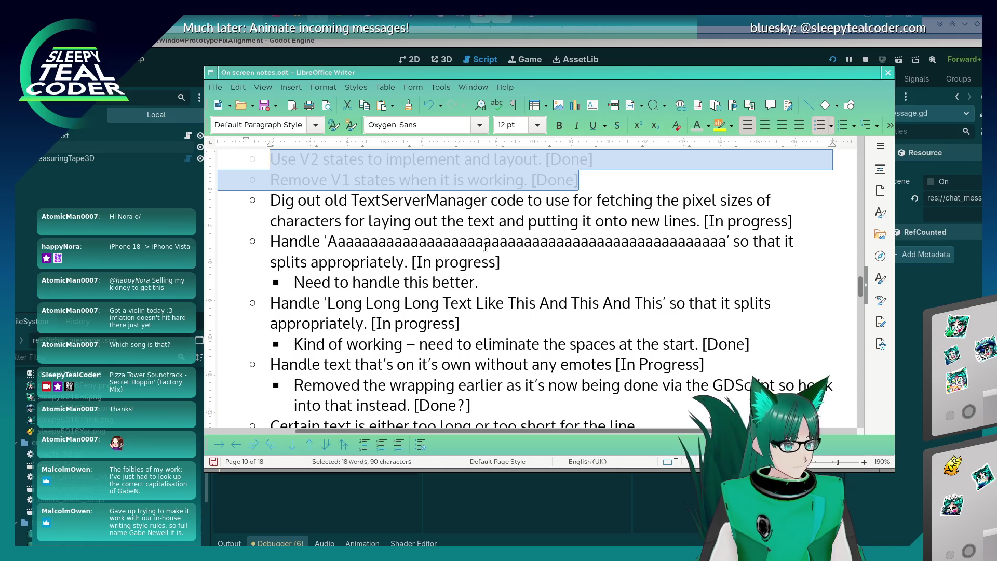
pyautogui.moveTo(796, 223)
pyautogui.mouseDown()
pyautogui.moveTo(270, 200)
pyautogui.moveTo(271, 222)
pyautogui.moveTo(271, 200)
pyautogui.mouseUp()
pyautogui.click(698, 125)
pyautogui.click(556, 238)
# - Leave the long-A splitting item ungreyed and scroll further down the notes
pyautogui.moveTo(547, 264); pyautogui.dragTo(233, 241)
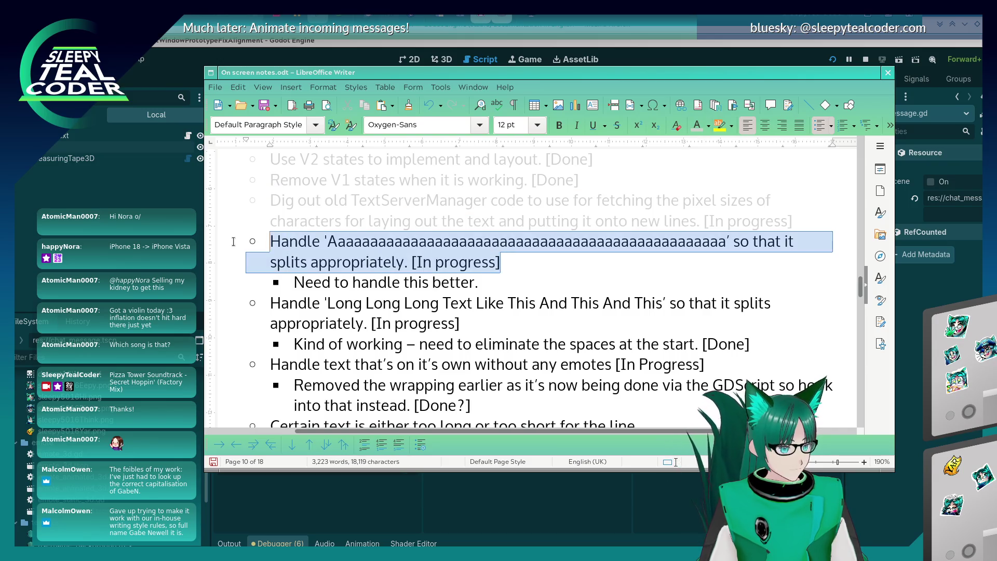
pyautogui.click(551, 324)
pyautogui.scroll(-1, 551, 320)
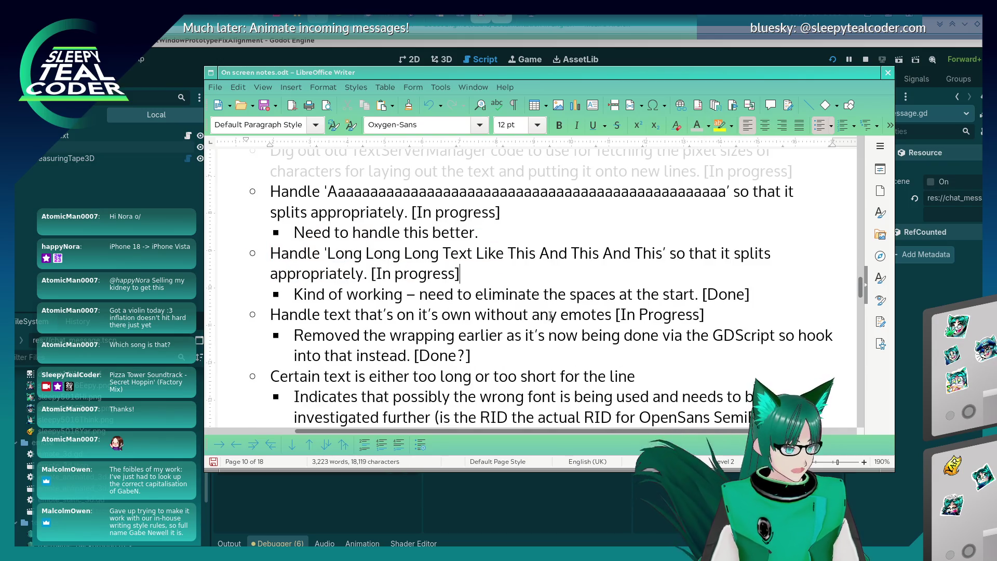
pyautogui.scroll(-2, 535, 331)
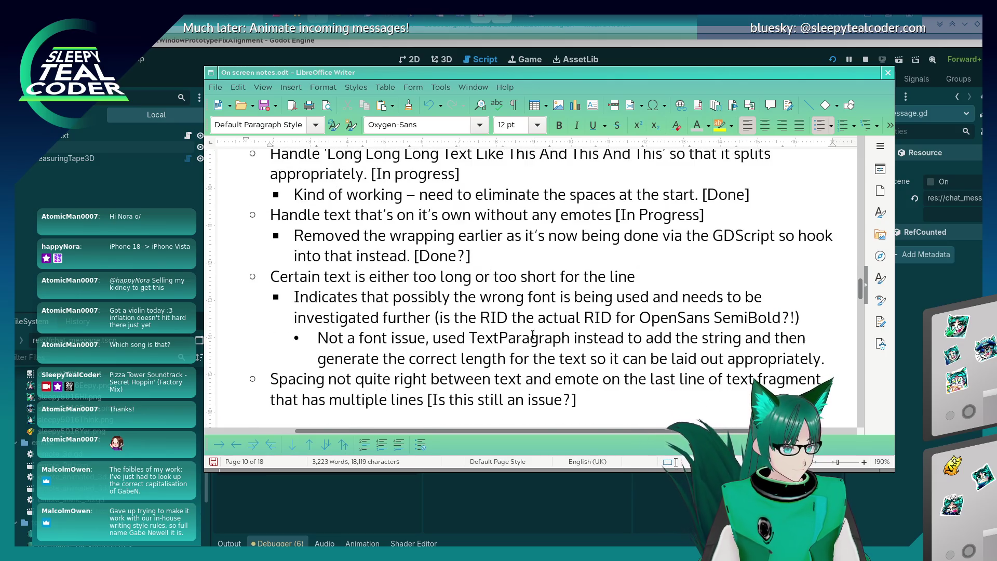
pyautogui.scroll(-2, 533, 335)
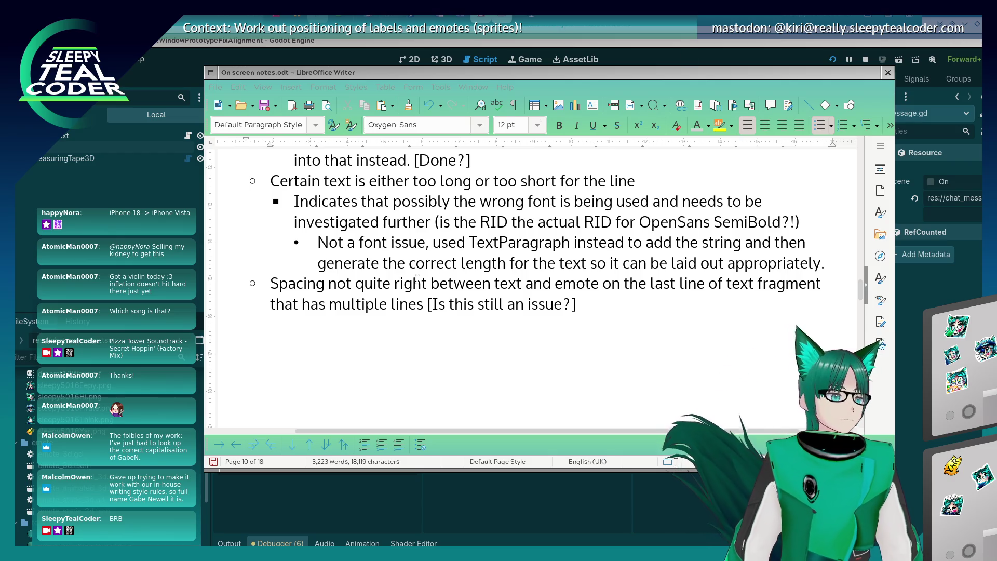
pyautogui.click(477, 352)
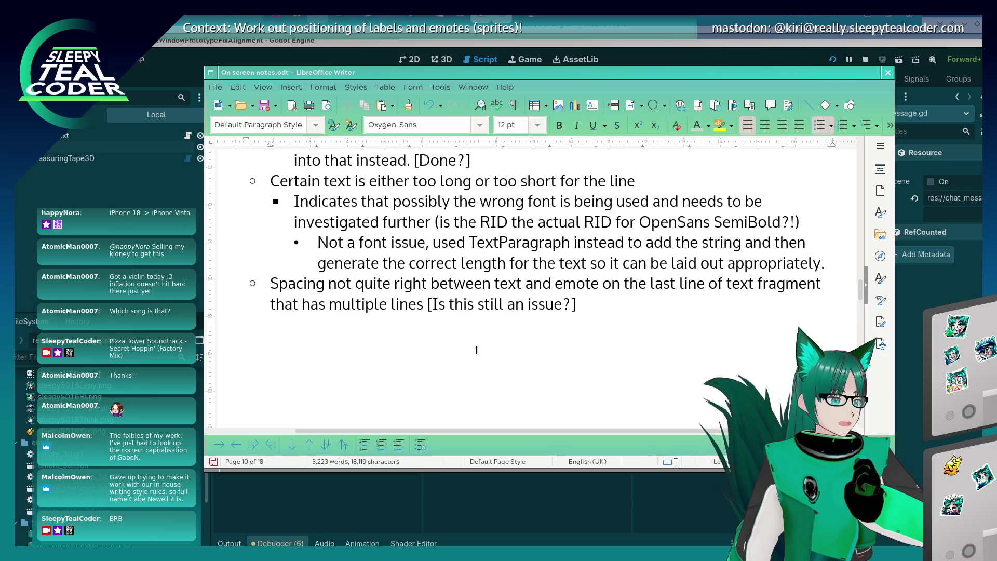
pyautogui.scroll(2, 596, 156)
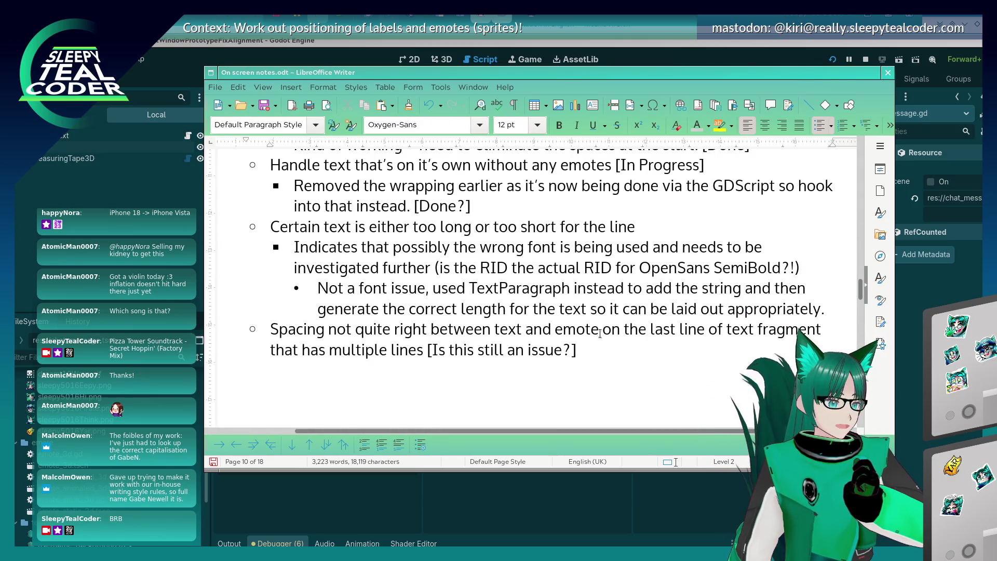
# - Add a test message in the running chat overlay, then return to chat_message.gd
pyautogui.hotkey('alt', 'Tab')
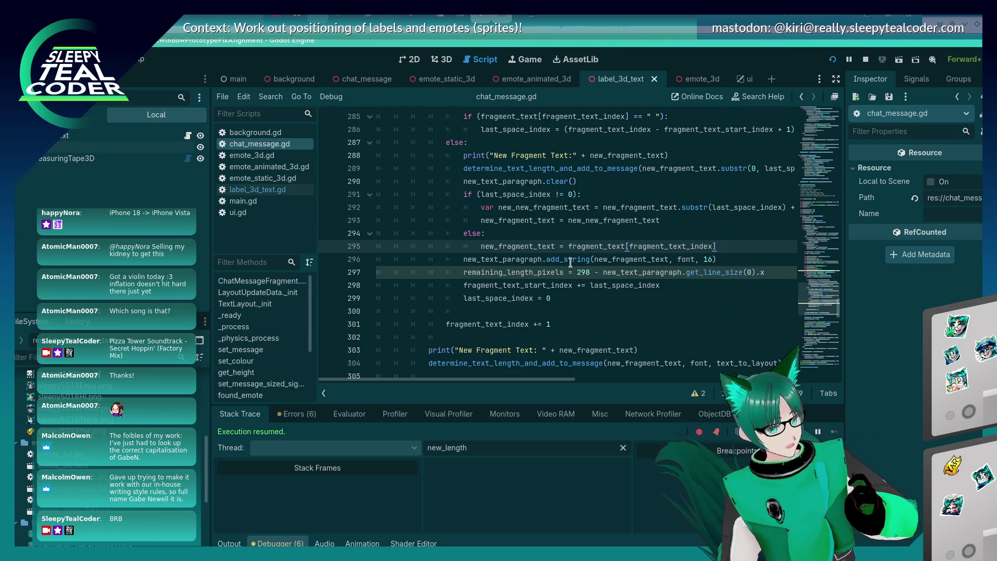
pyautogui.moveTo(570, 262)
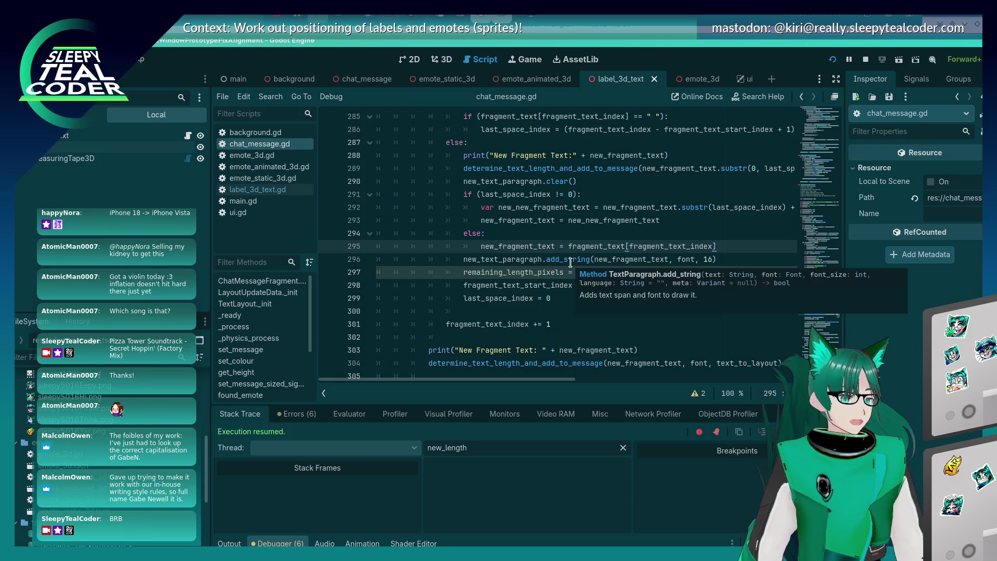
pyautogui.hotkey('alt', 'Tab')
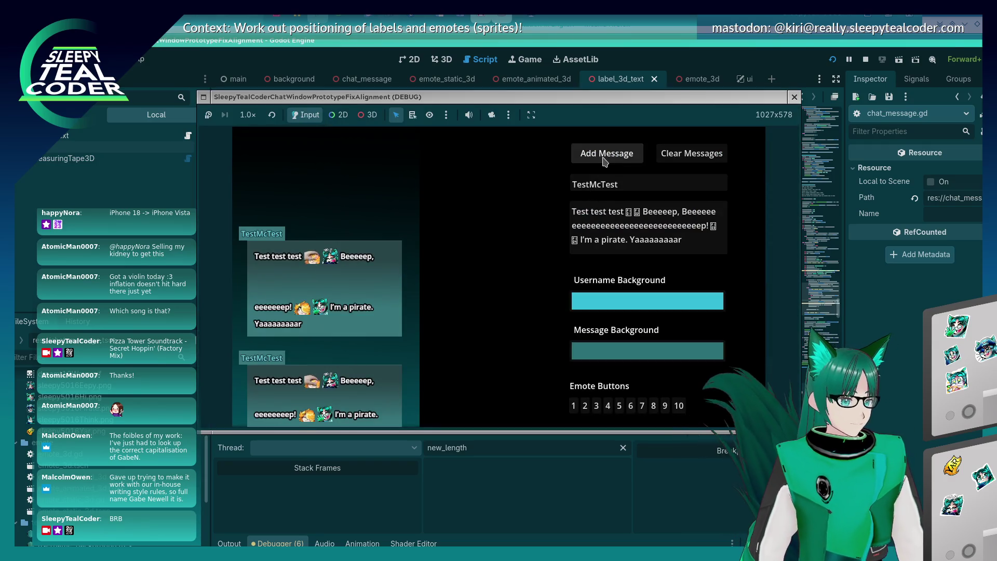
pyautogui.click(607, 154)
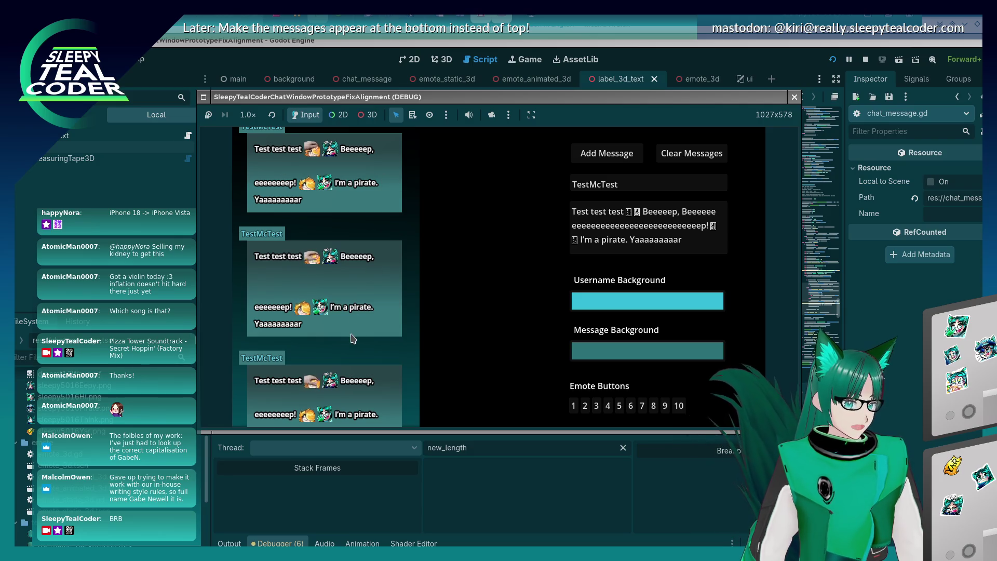
pyautogui.hotkey('alt', 'Tab')
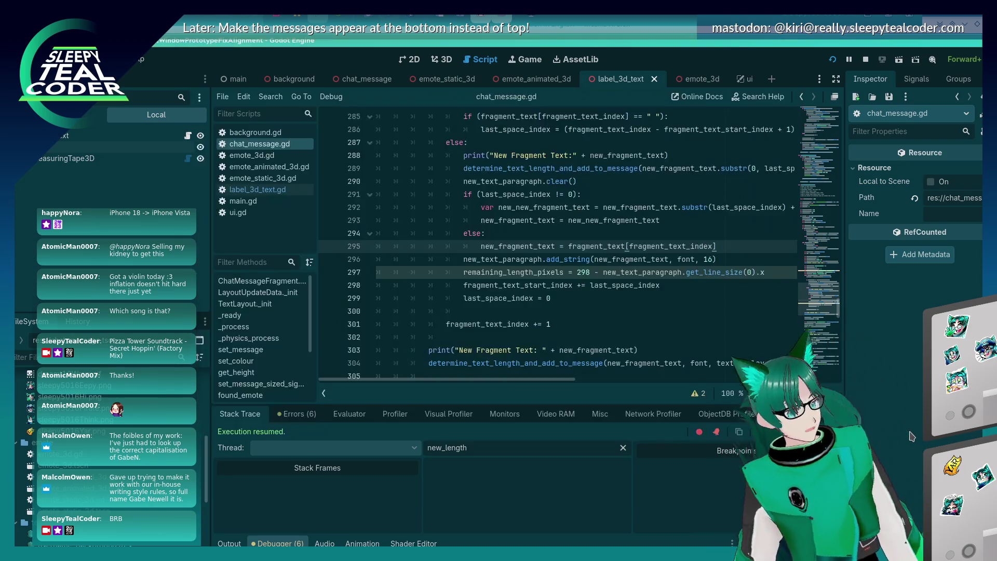
pyautogui.scroll(1, 445, 299)
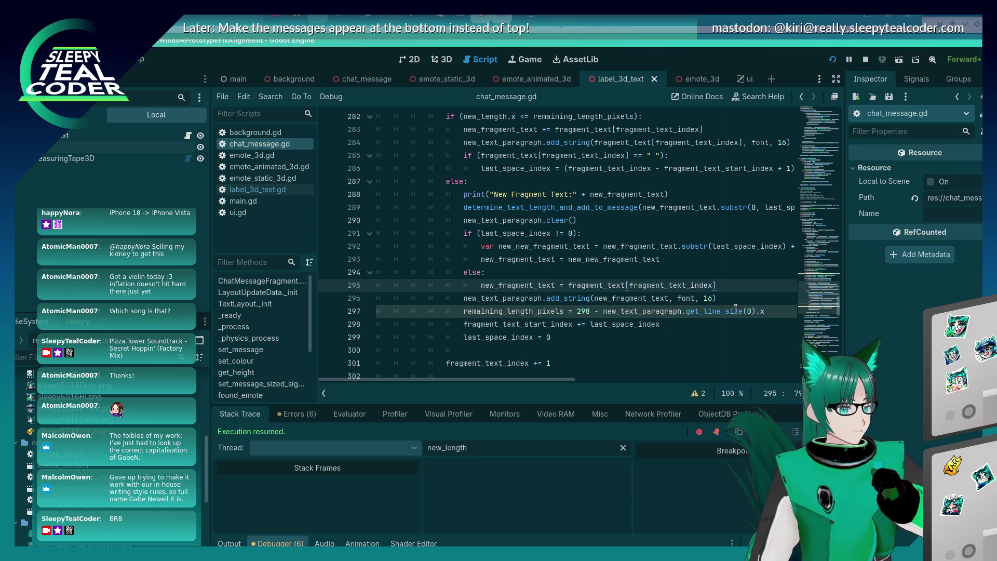
# - Move the remaining_length_pixels line into the else branch
pyautogui.click(548, 301)
pyautogui.click(544, 312)
pyautogui.click(587, 311)
pyautogui.hotkey('shift', 'Home')
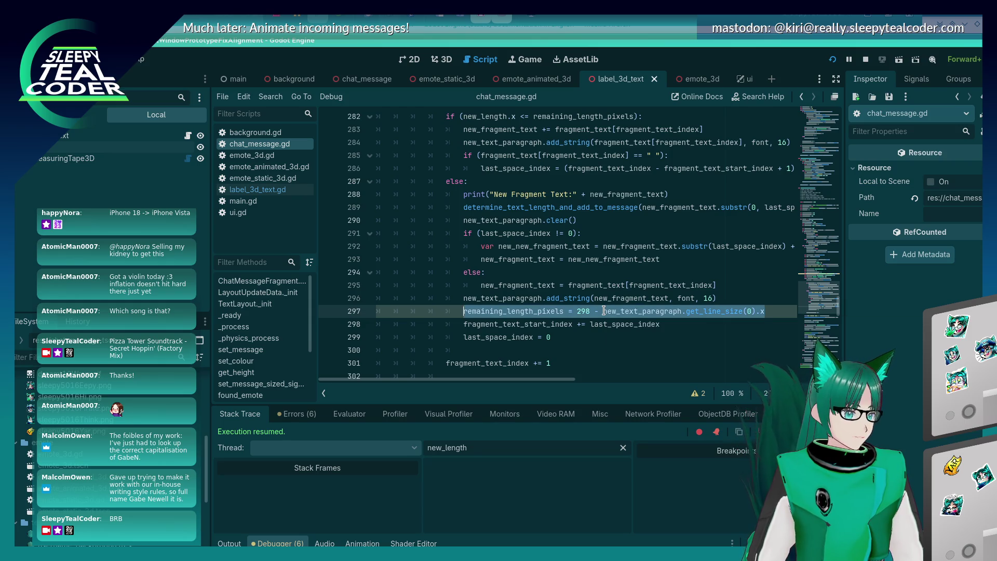
pyautogui.press('Up')
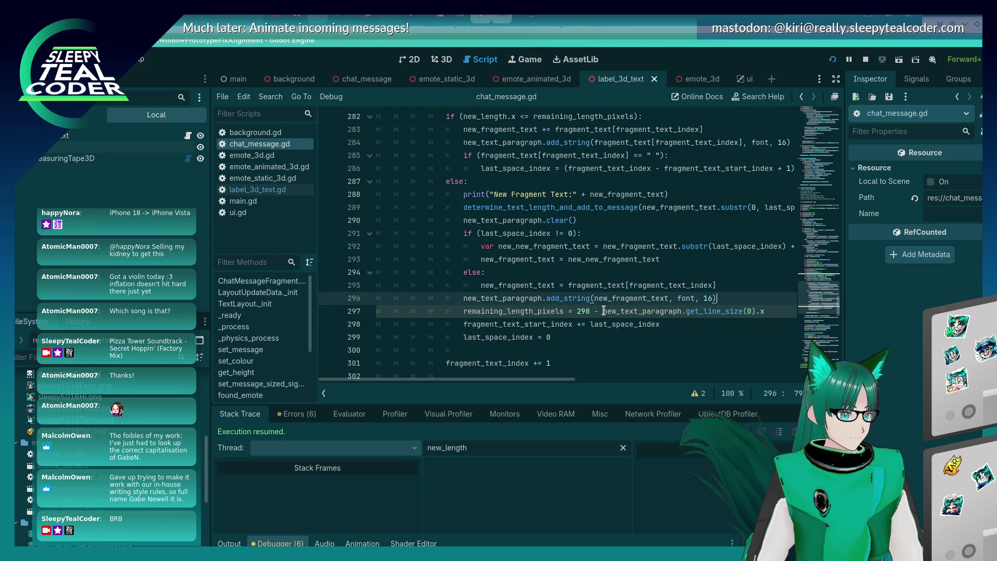
pyautogui.hotkey('shift', 'Home')
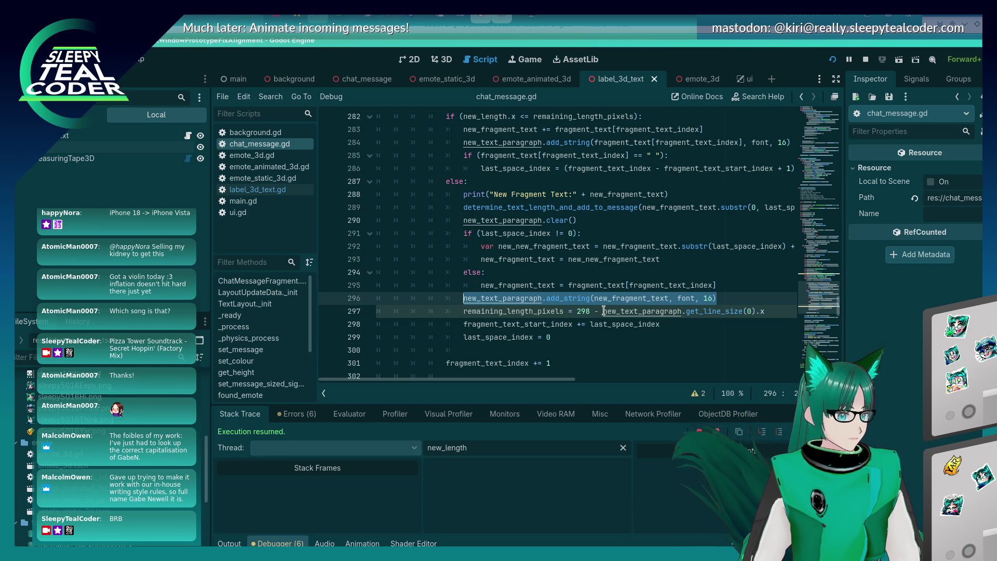
pyautogui.press('Down')
pyautogui.press('End')
pyautogui.hotkey('shift', 'Home')
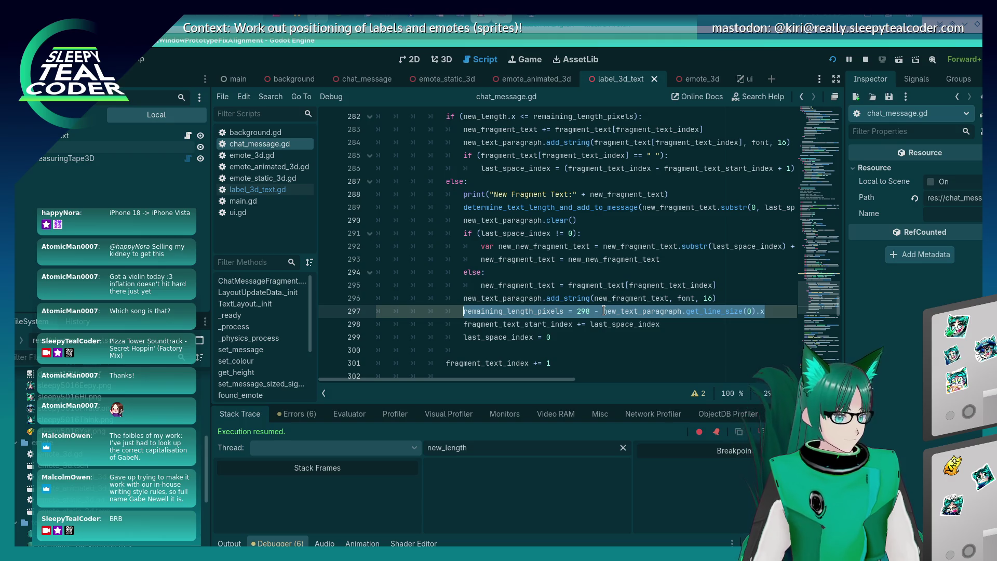
pyautogui.hotkey('ctrl', 'x')
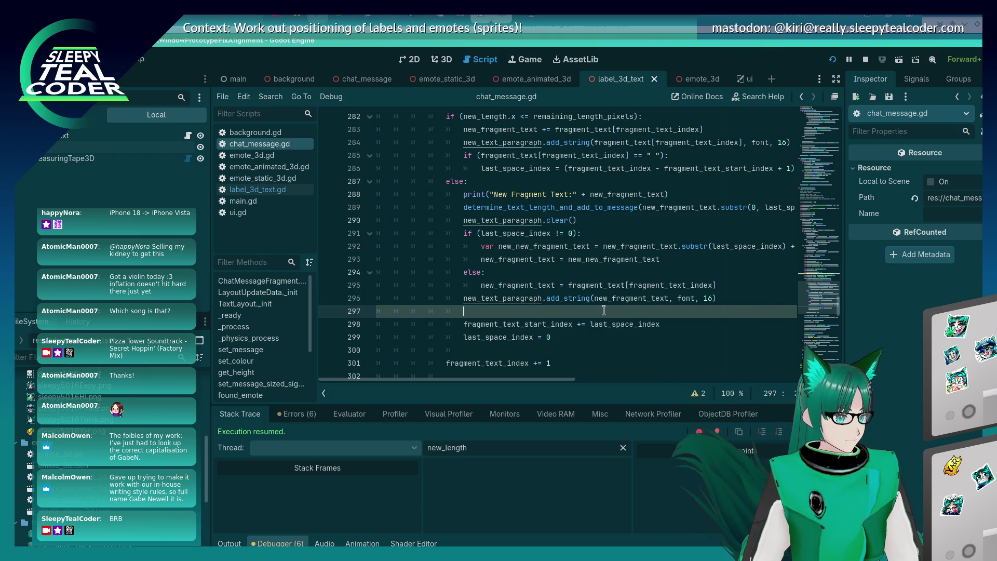
pyautogui.press('Up')
pyautogui.press('Up')
pyautogui.press('End')
pyautogui.press('Return')
pyautogui.hotkey('ctrl', 'v')
# - Add 'remaining_length_pixels = 298' on line 294, save the script, and run the project
pyautogui.press('Up')
pyautogui.press('Up')
pyautogui.press('Up')
pyautogui.press('Return')
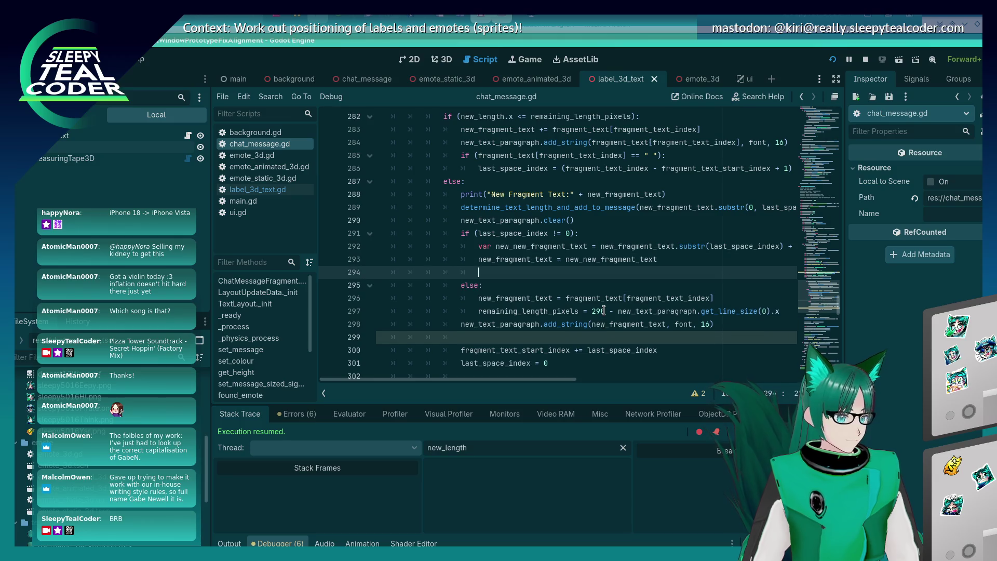
pyautogui.write('remainin')
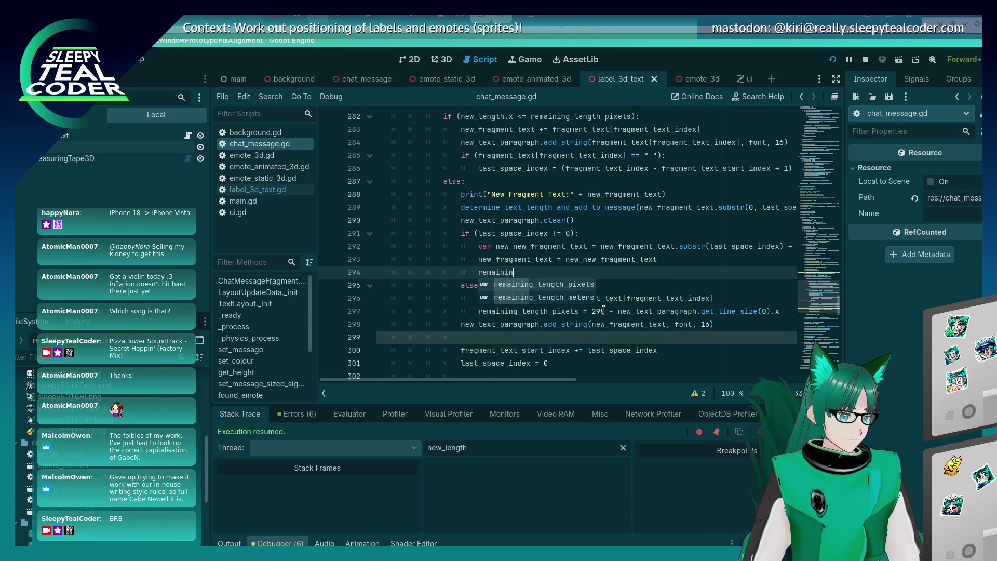
pyautogui.write('g_length_pix')
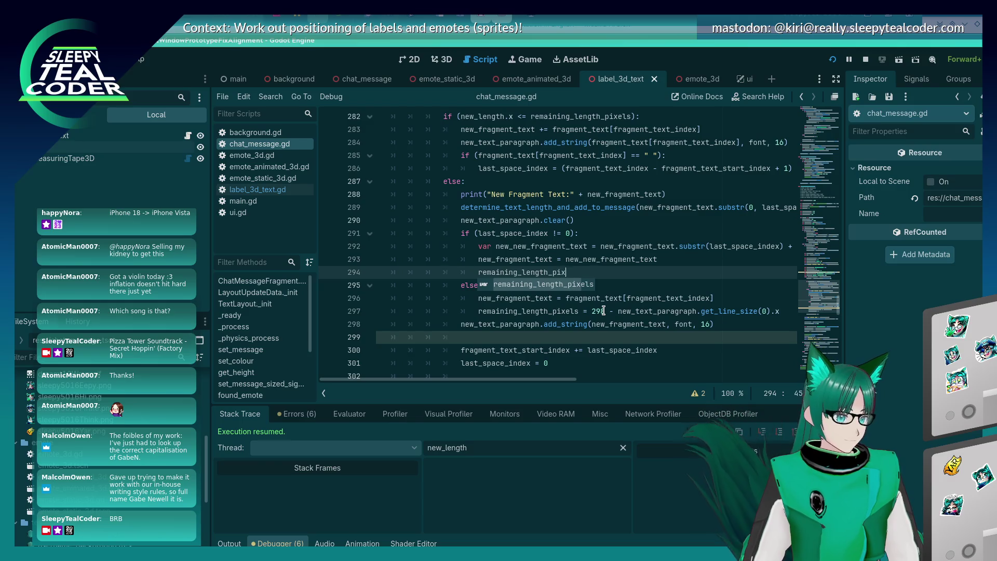
pyautogui.press('Return')
pyautogui.write('= 298')
pyautogui.hotkey('ctrl', 's')
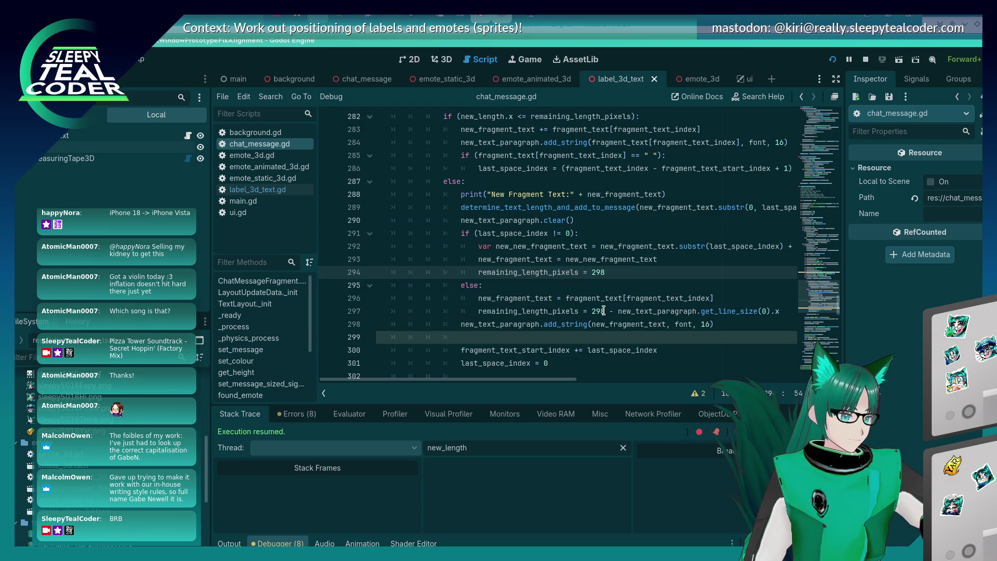
pyautogui.scroll(-2, 582, 298)
pyautogui.press('F5')
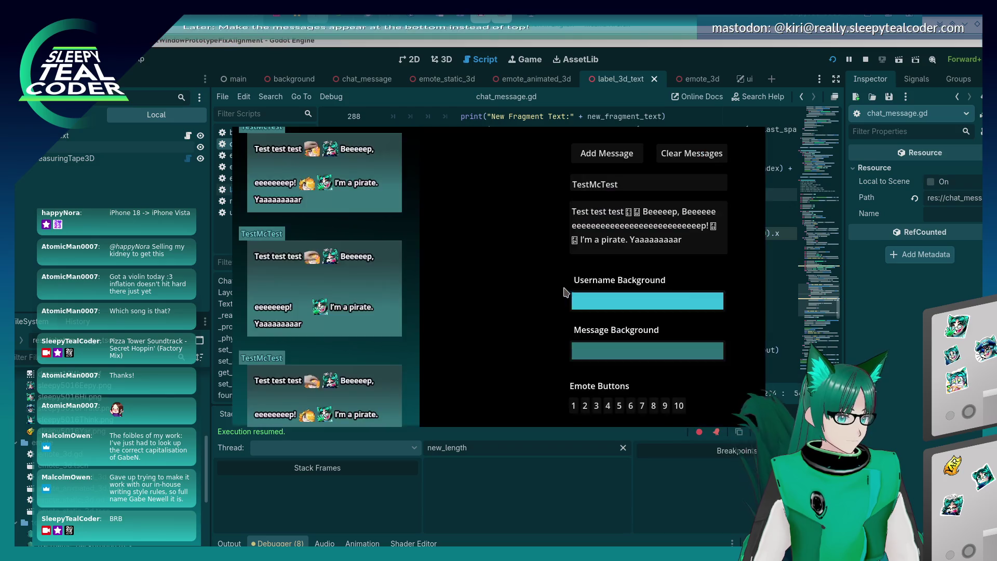
# - Clear the game's chat messages and add two TestMcTest messages with wrapped emote text
pyautogui.click(670, 154)
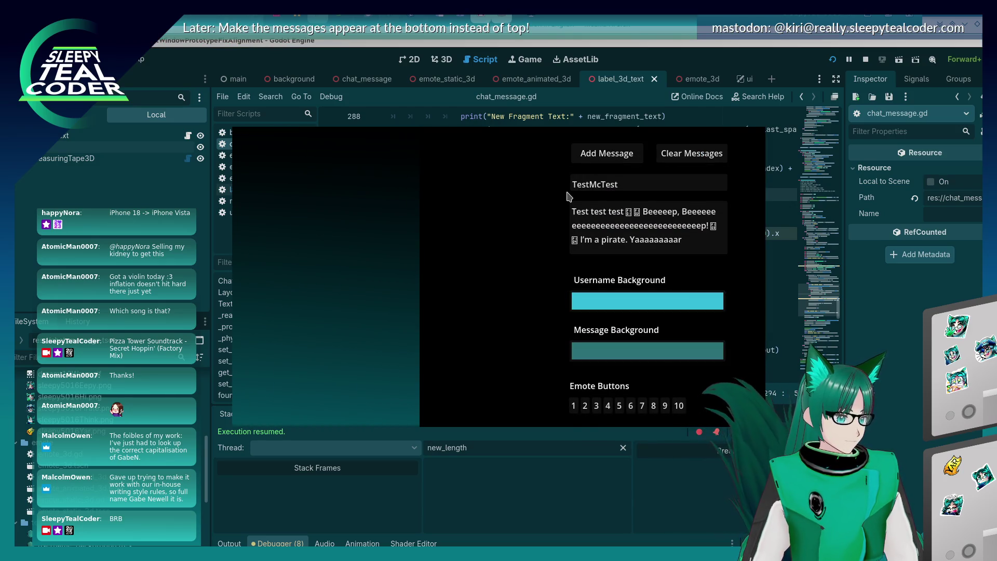
pyautogui.click(595, 162)
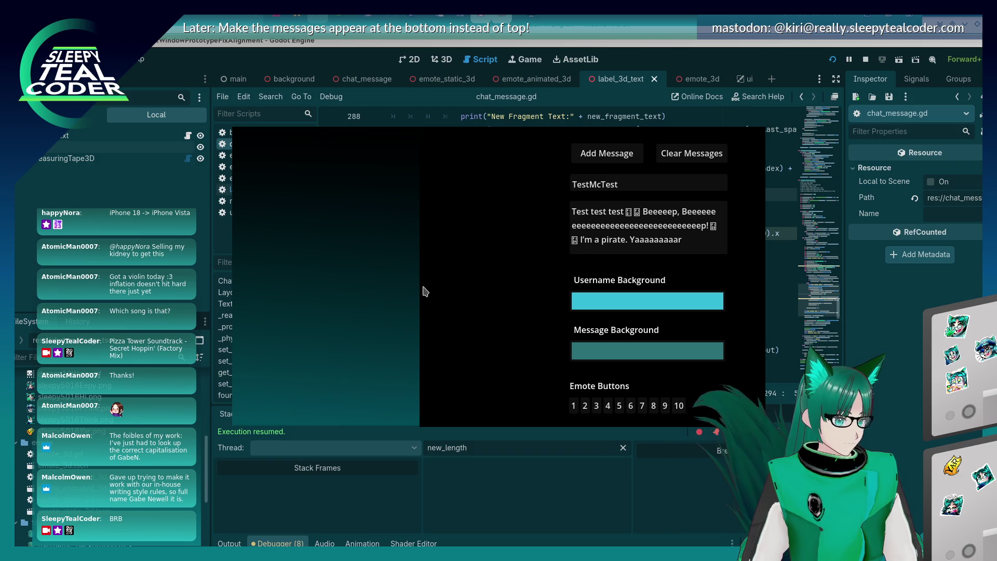
pyautogui.click(662, 164)
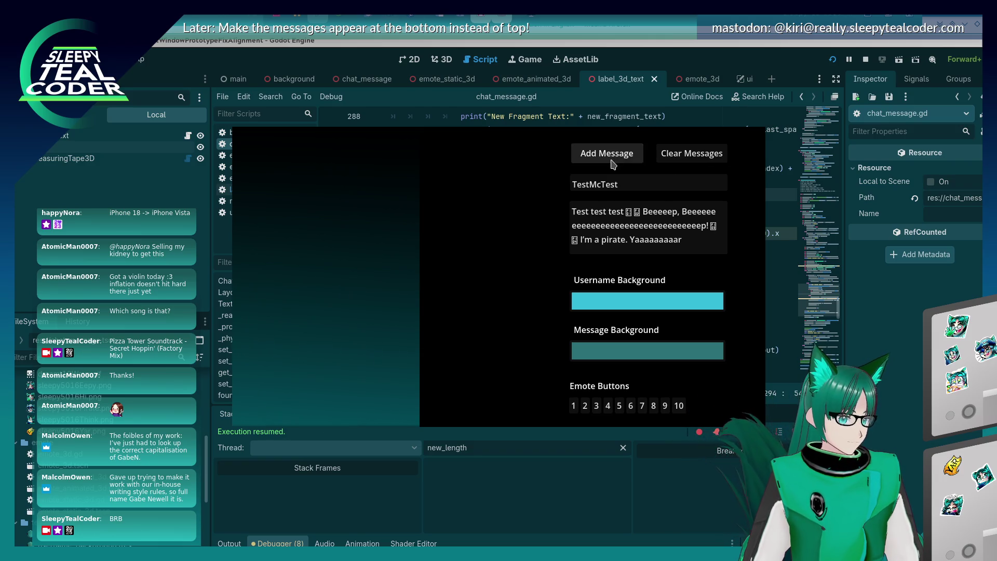
pyautogui.doubleClick(617, 164)
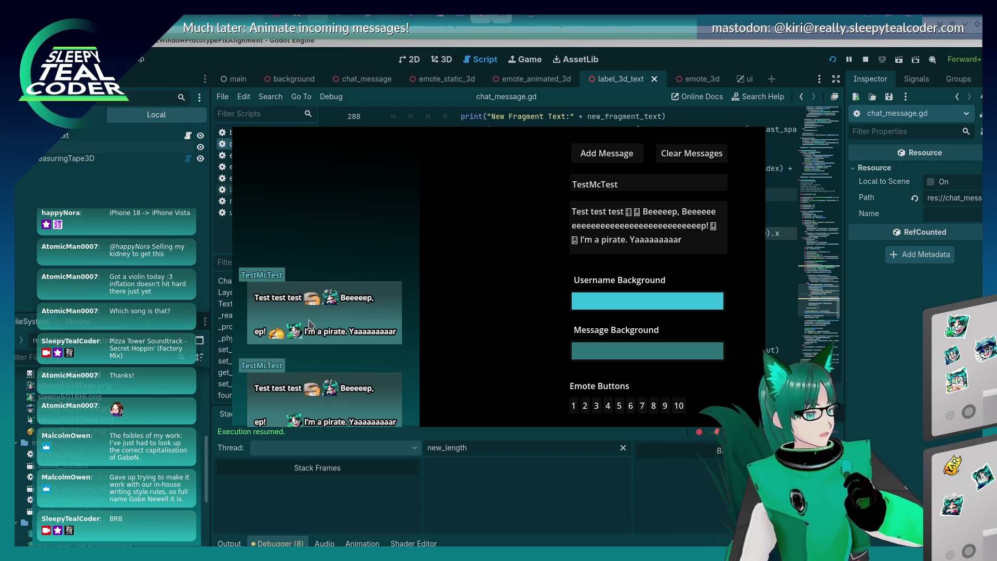
pyautogui.hotkey('alt', 'Tab')
pyautogui.scroll(2, 398, 234)
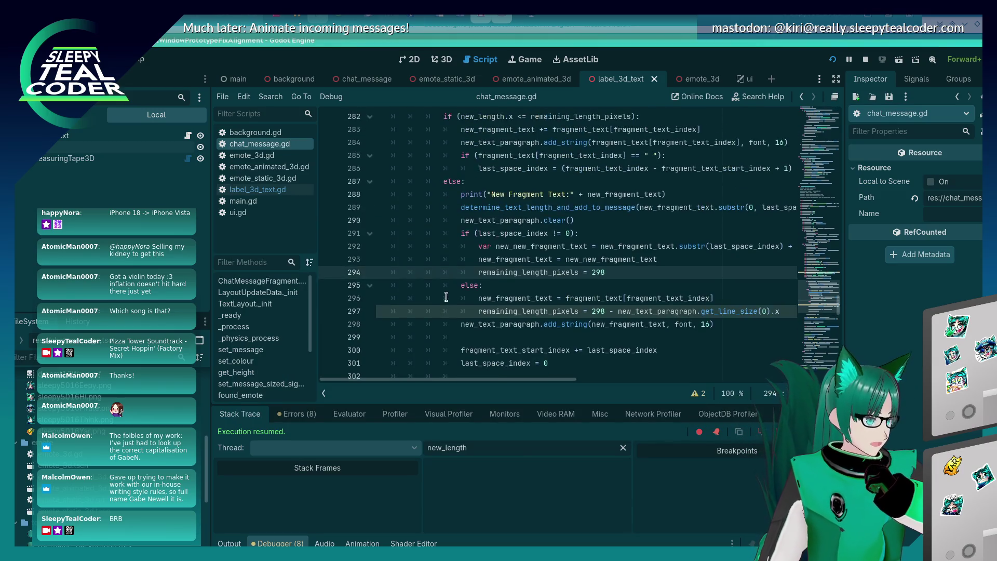
# - Set a breakpoint on line 288, run to it, and step to line 289 (new_length 306, 23)
pyautogui.click(328, 195)
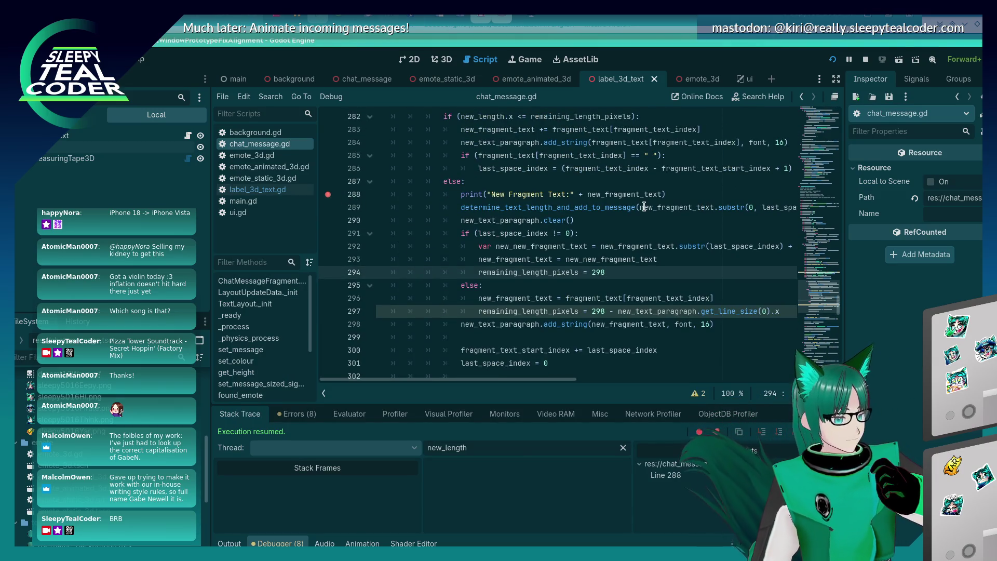
pyautogui.hotkey('alt', 'Tab')
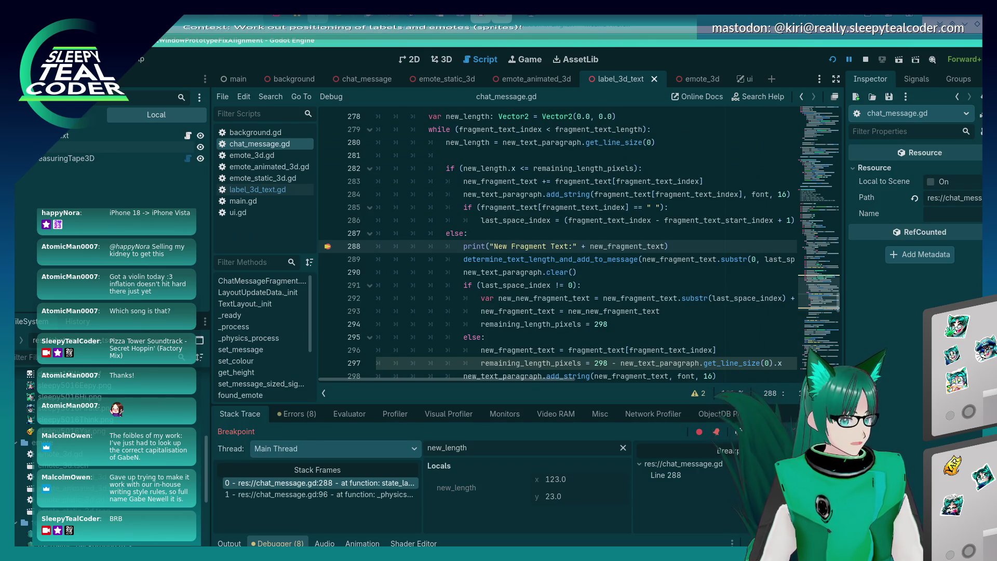
pyautogui.press('F12')
pyautogui.moveTo(623, 243)
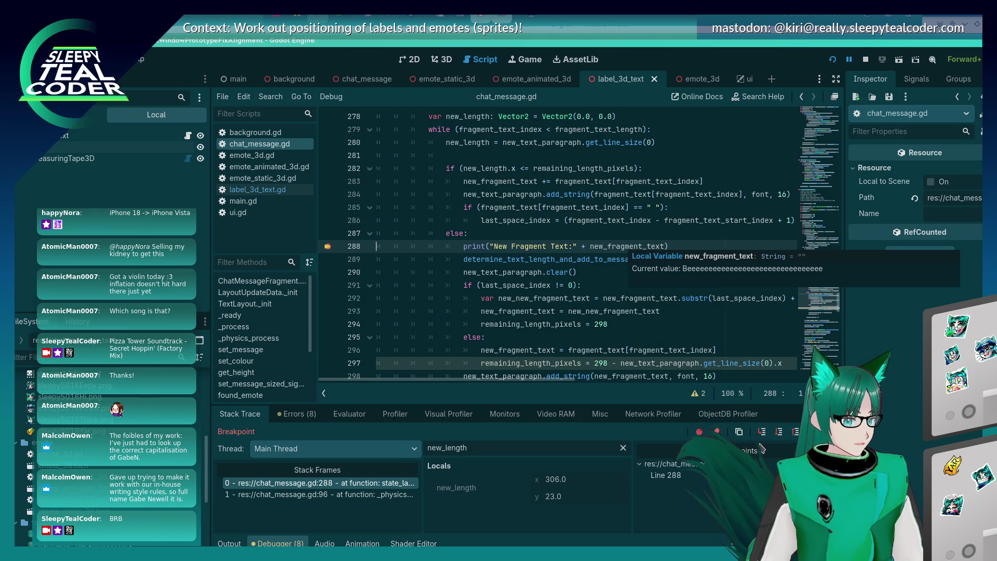
pyautogui.click(779, 436)
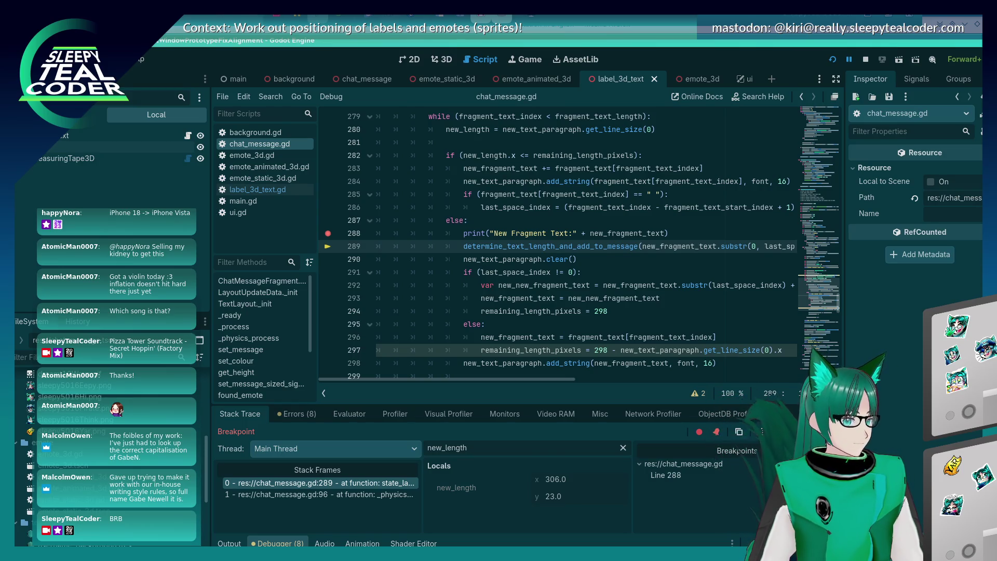
pyautogui.moveTo(685, 246)
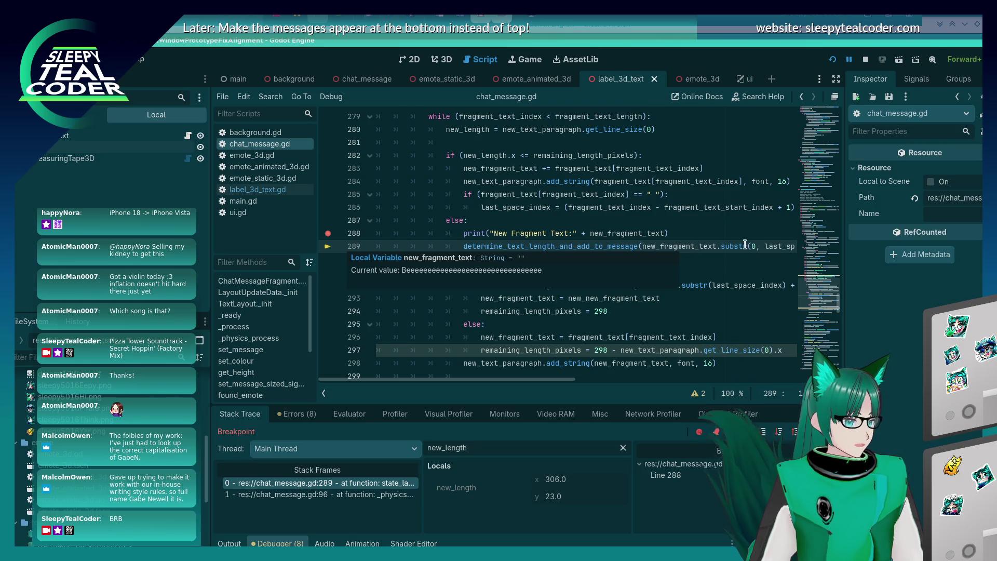
pyautogui.moveTo(775, 247)
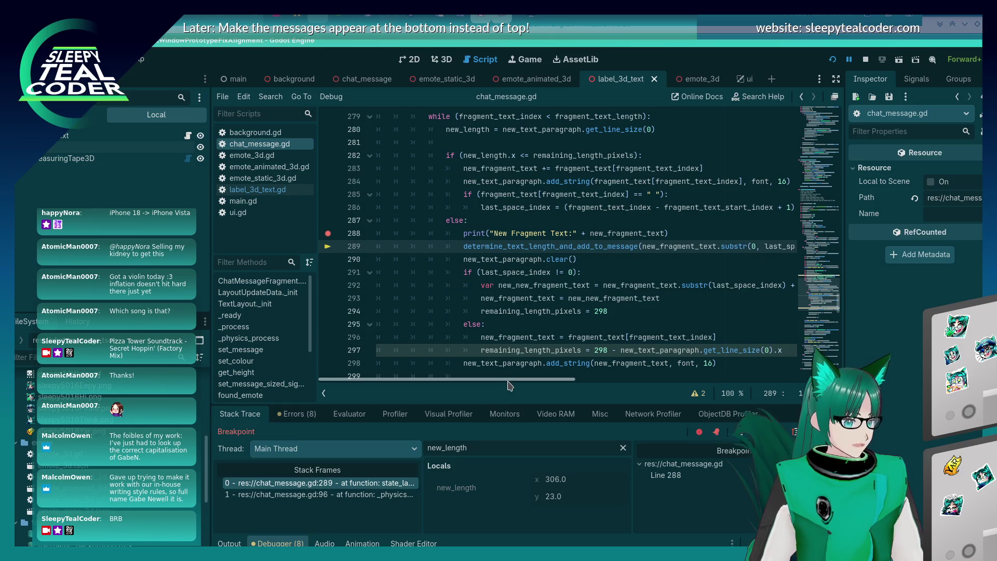
pyautogui.scroll(-5, 535, 290)
pyautogui.scroll(5, 535, 290)
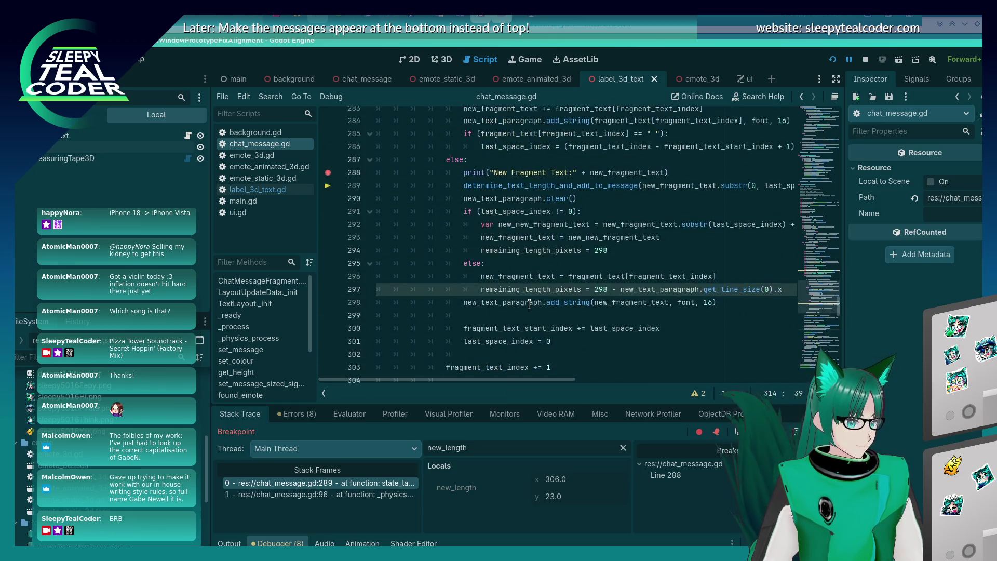
pyautogui.moveTo(549, 380)
pyautogui.mouseDown()
pyautogui.moveTo(678, 387)
pyautogui.moveTo(566, 402)
pyautogui.mouseUp()
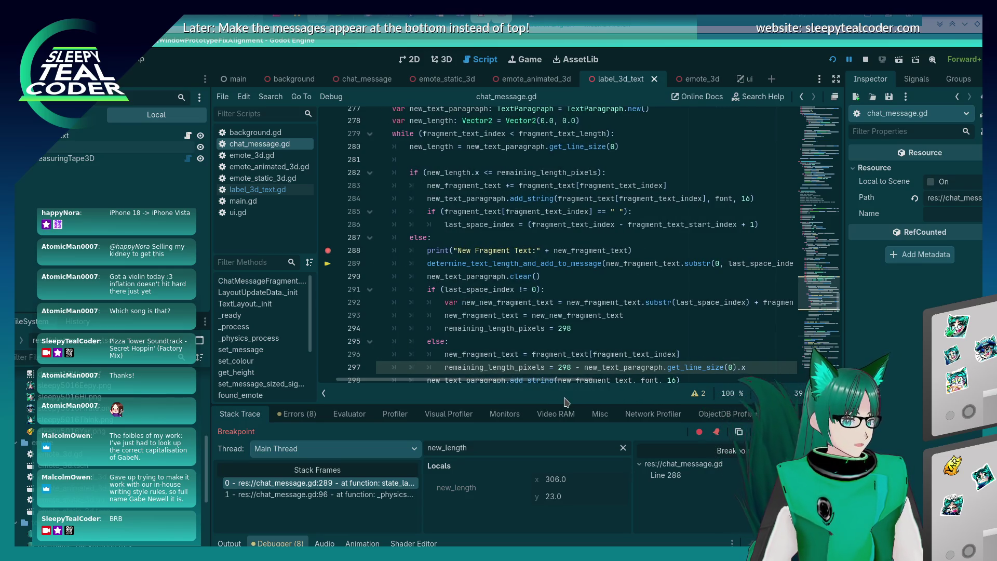
# - Inspect the variables around lines 288 and 274, then place the caret after line 301's value
pyautogui.click(652, 253)
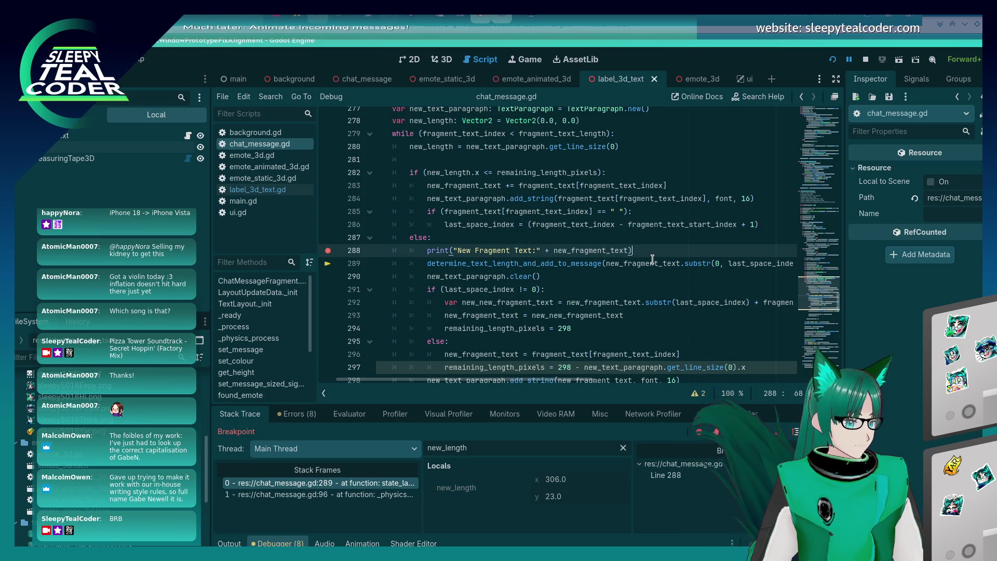
pyautogui.moveTo(615, 306)
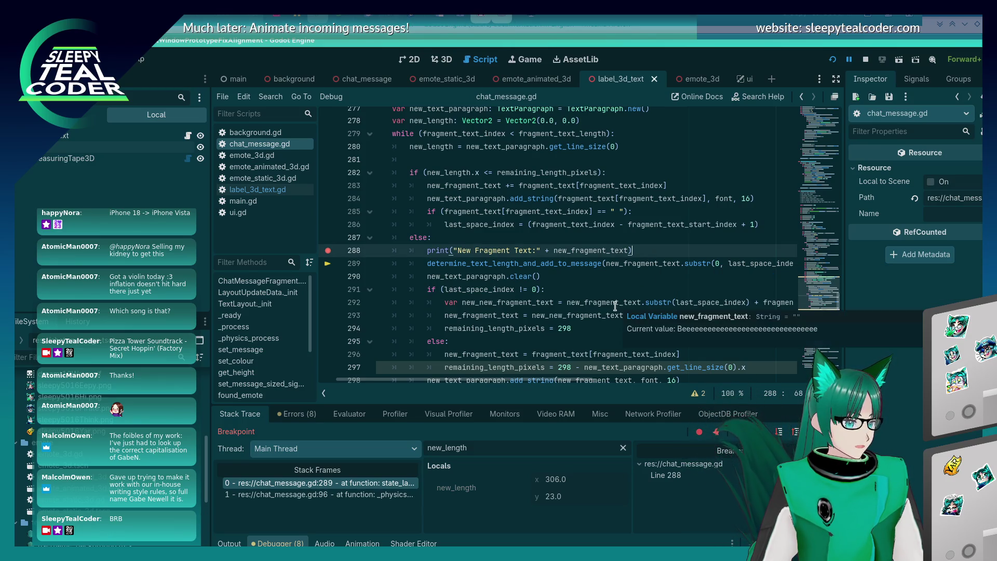
pyautogui.scroll(1, 615, 306)
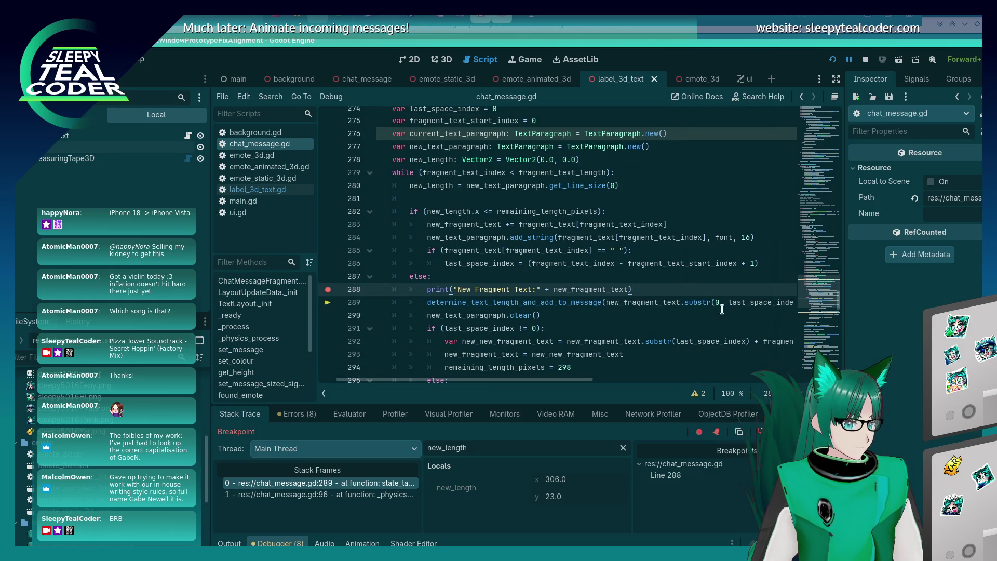
pyautogui.moveTo(698, 305)
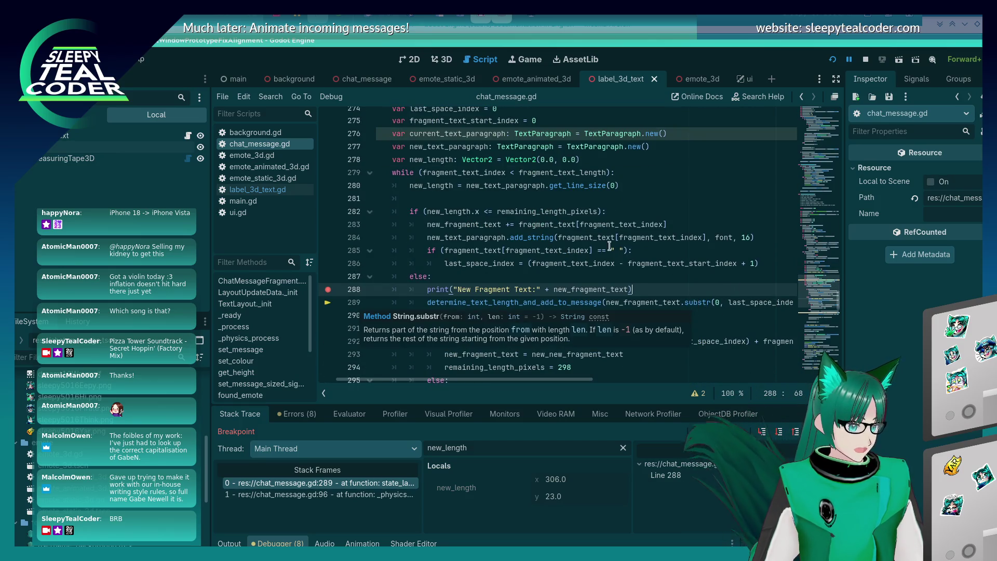
pyautogui.scroll(2, 549, 219)
pyautogui.scroll(1, 546, 229)
pyautogui.click(531, 225)
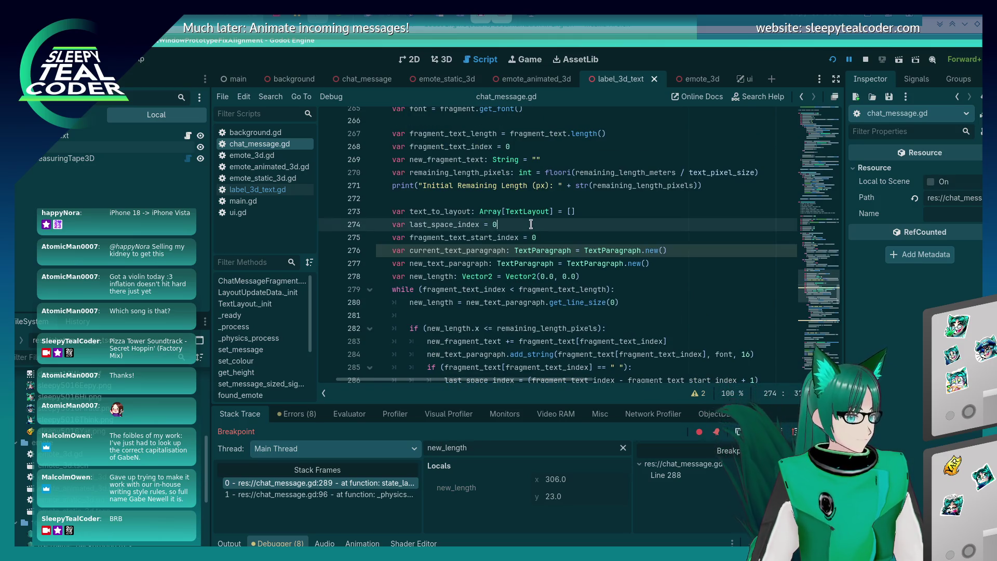
pyautogui.scroll(-6, 525, 259)
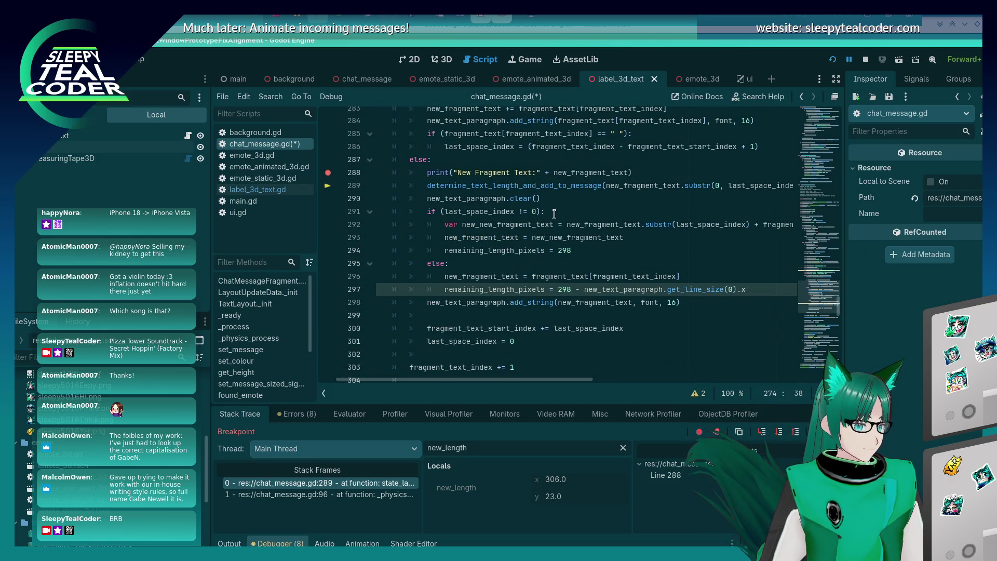
pyautogui.scroll(-1, 527, 267)
pyautogui.click(528, 305)
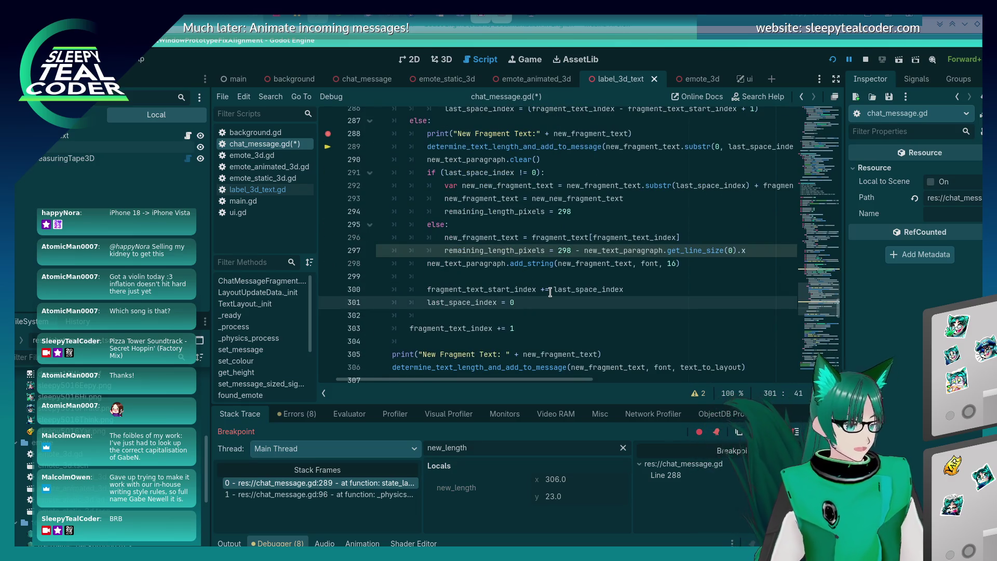
# - Make line 301 initialise to -1 and line 291 compare '!= -1', saving both edits
pyautogui.press('BackSpace')
pyautogui.write('-1')
pyautogui.hotkey('ctrl', 's')
pyautogui.scroll(2, 563, 276)
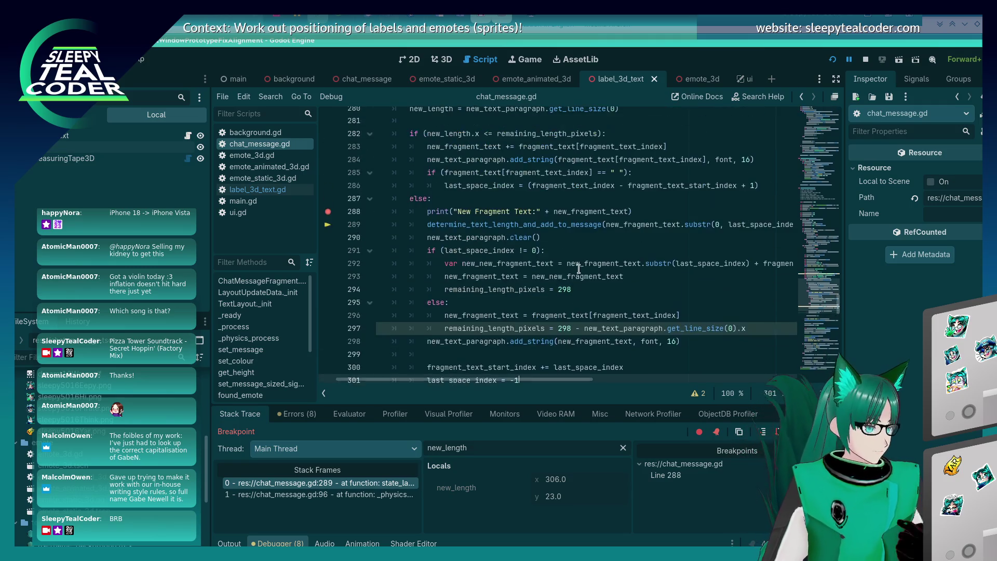
pyautogui.click(532, 247)
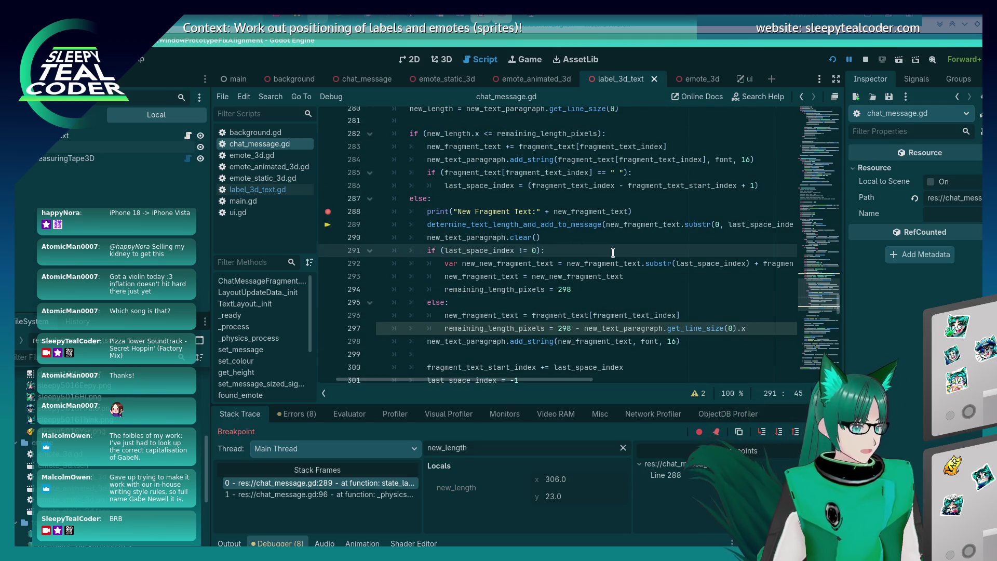
pyautogui.write('-1')
pyautogui.hotkey('ctrl', 's')
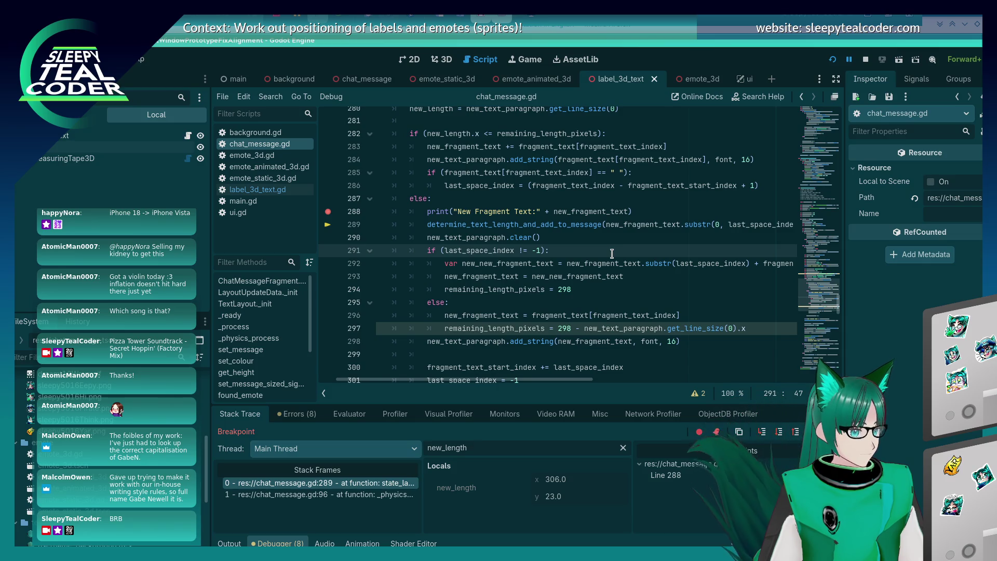
# - Move the line-width subtraction into the if branch and set 'remaining_length_pixels = 298' in else
pyautogui.click(589, 284)
pyautogui.click(562, 328)
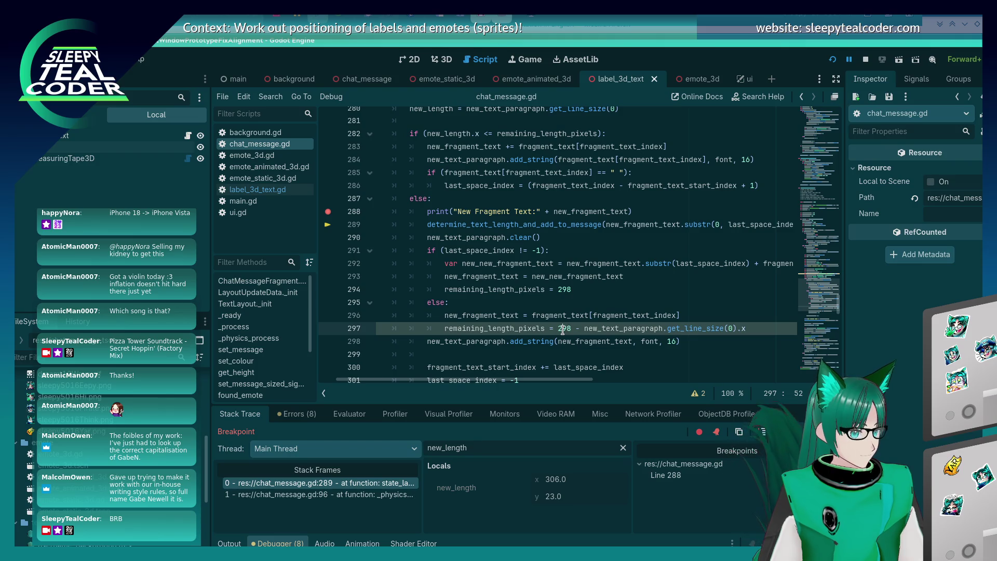
pyautogui.press('Home')
pyautogui.hotkey('shift', 'End')
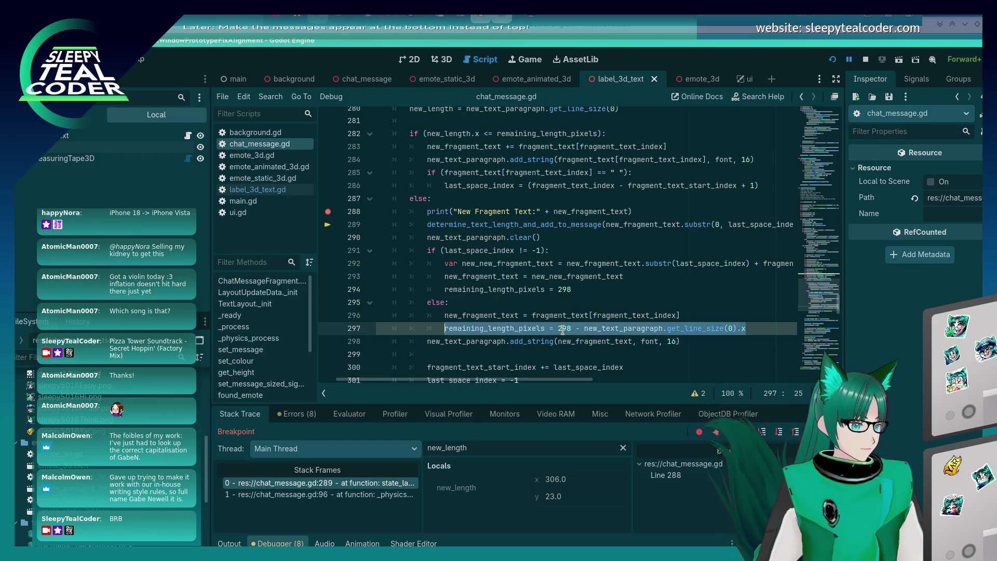
pyautogui.hotkey('ctrl', 'x')
pyautogui.press('Up')
pyautogui.press('Up')
pyautogui.press('Up')
pyautogui.press('Down')
pyautogui.hotkey('shift', 'End')
pyautogui.hotkey('ctrl', 'v')
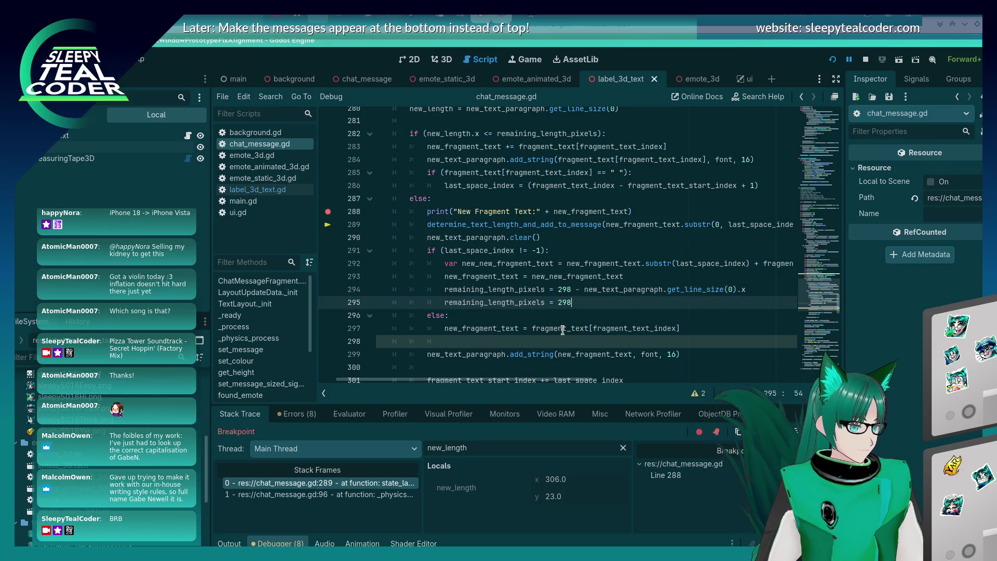
pyautogui.press('Down')
pyautogui.press('Down')
pyautogui.press('Down')
pyautogui.press('Tab')
pyautogui.press('Tab')
pyautogui.press('Tab')
pyautogui.write('remaining_length_pixels = 298')
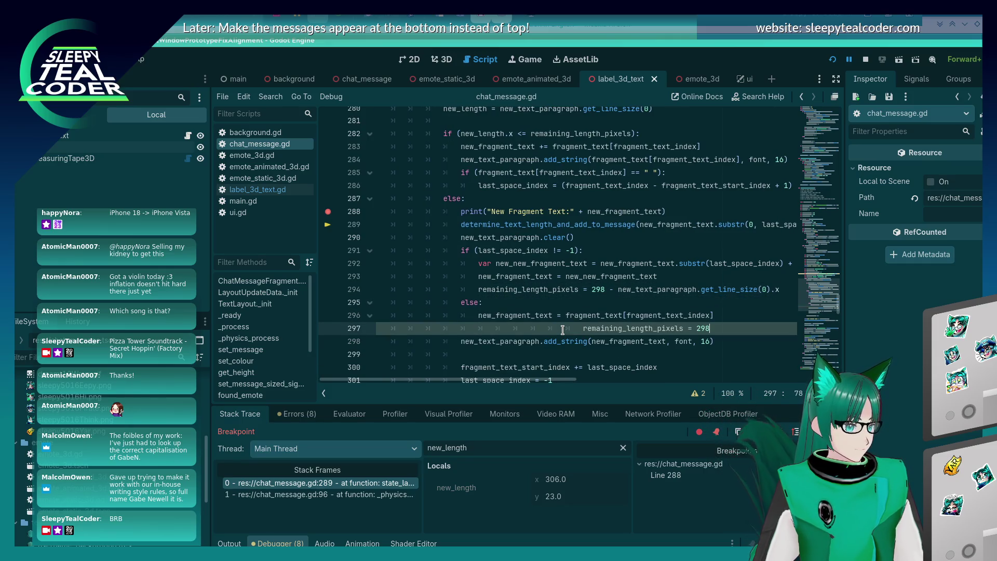
pyautogui.press('BackSpace')
pyautogui.press('BackSpace')
pyautogui.press('BackSpace')
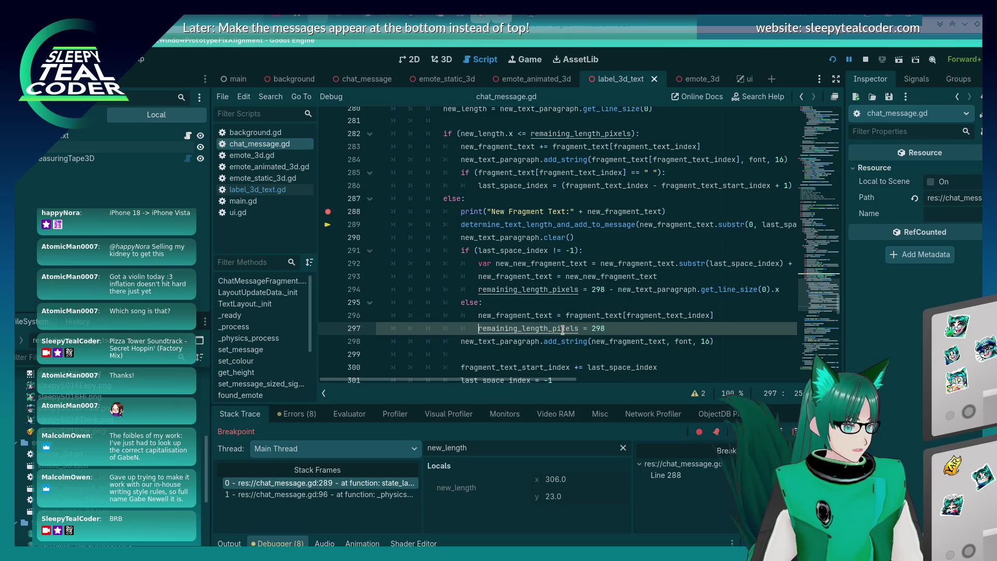
pyautogui.hotkey('alt', 'Tab')
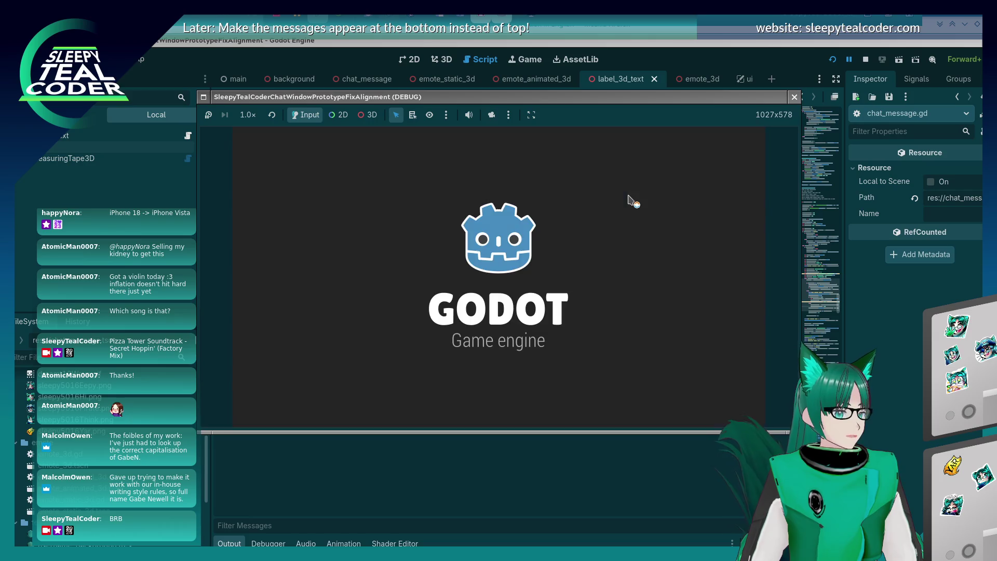
# - Send the test message to the chat overlay and continue past the breakpoint hits
pyautogui.click(598, 162)
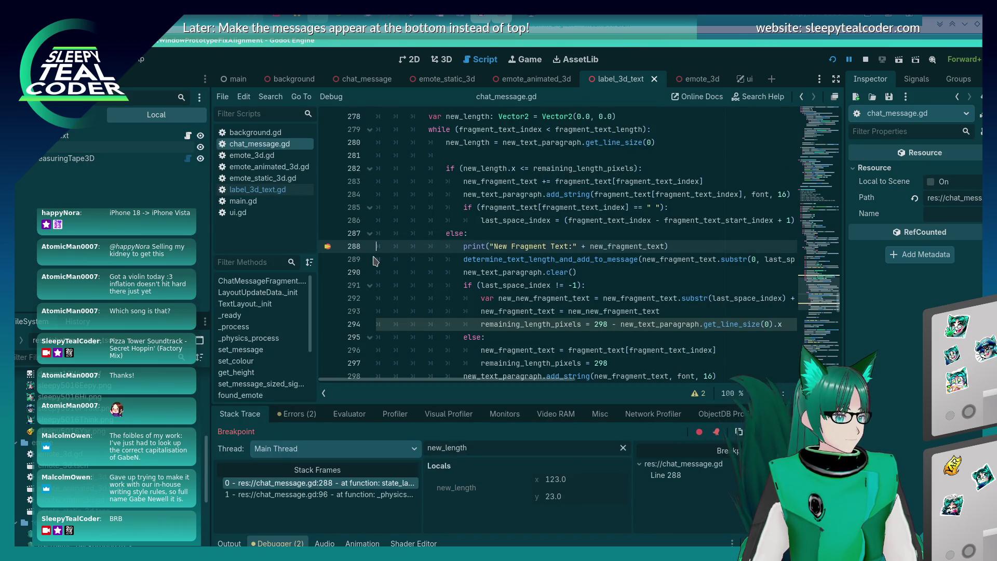
pyautogui.press('F12')
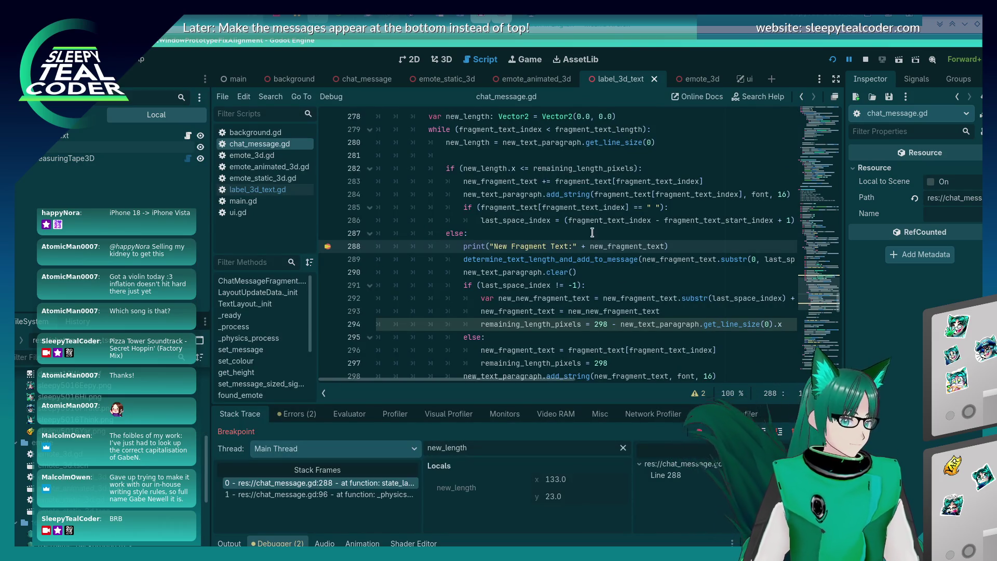
pyautogui.moveTo(596, 246)
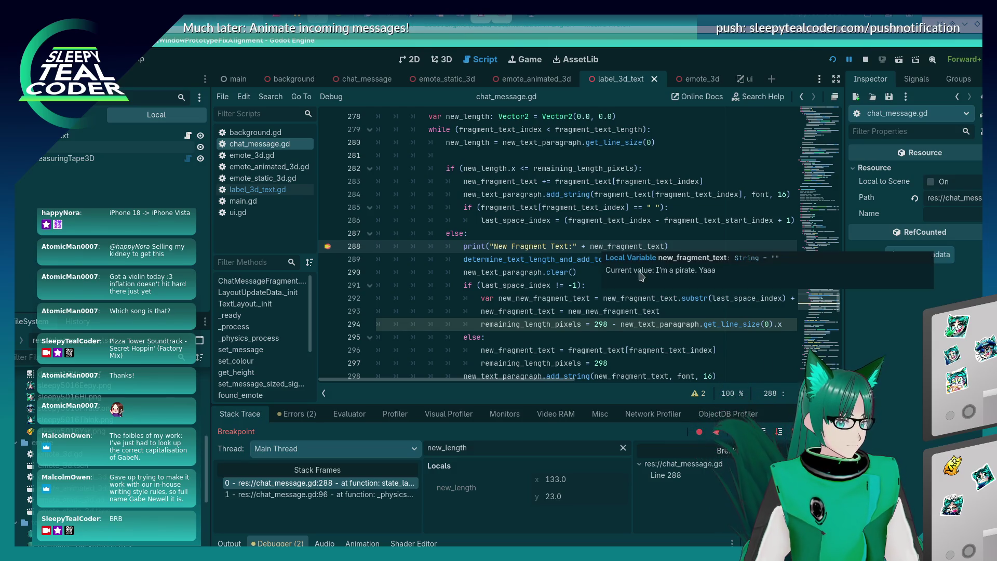
pyautogui.press('F12')
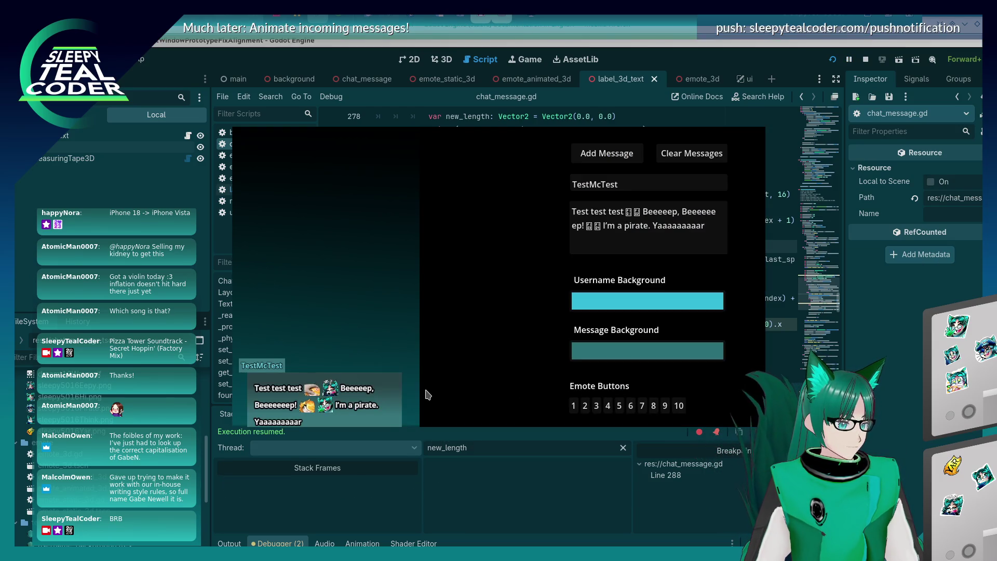
# - Lengthen the Beeeeeep word by 14, then 5 more e's, adding each message
pyautogui.click(705, 211)
pyautogui.write('eeeeee')
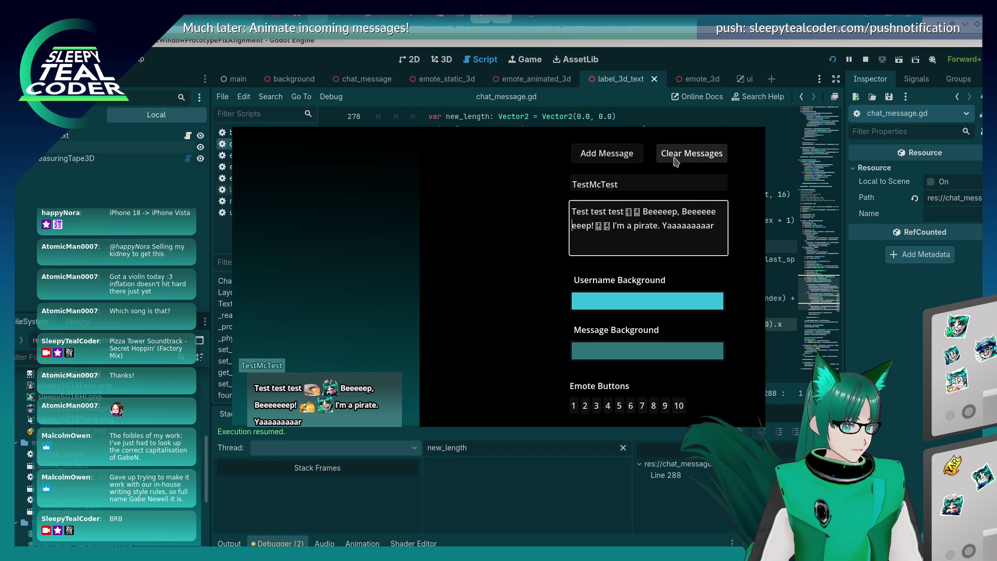
pyautogui.write('eeeeeeeeeeeeeee')
pyautogui.click(622, 158)
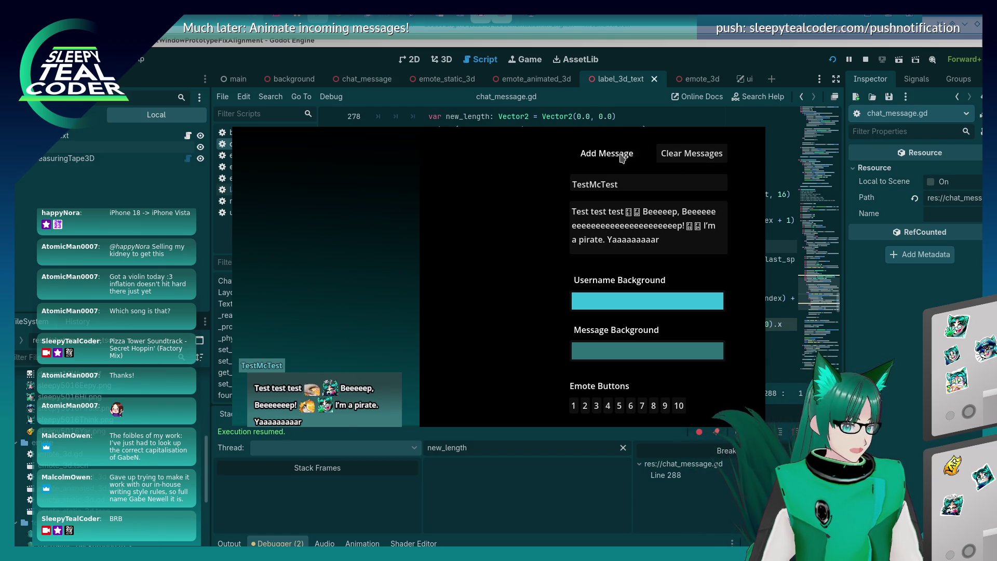
pyautogui.press('F12')
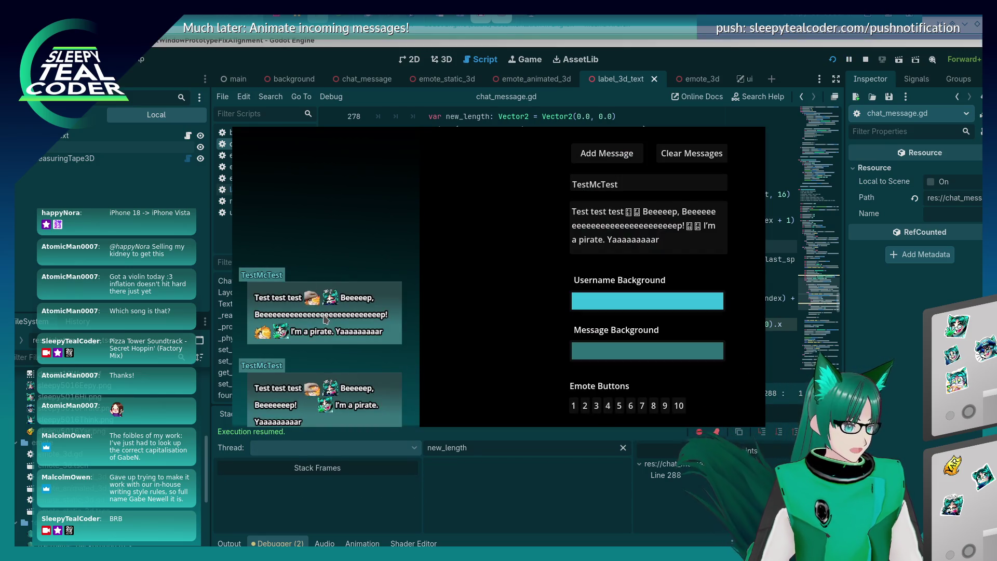
pyautogui.click(670, 225)
pyautogui.write('eeeee')
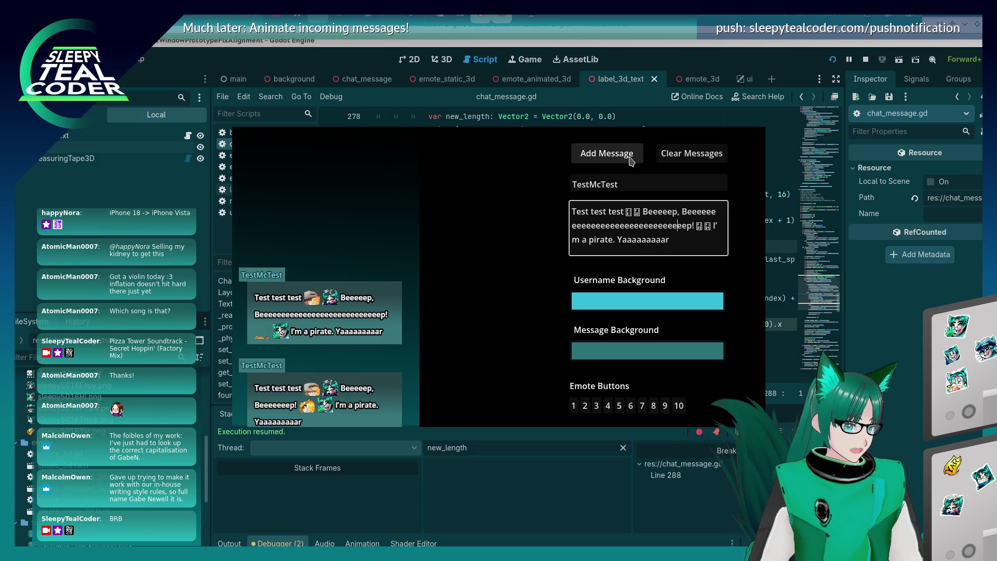
pyautogui.click(631, 161)
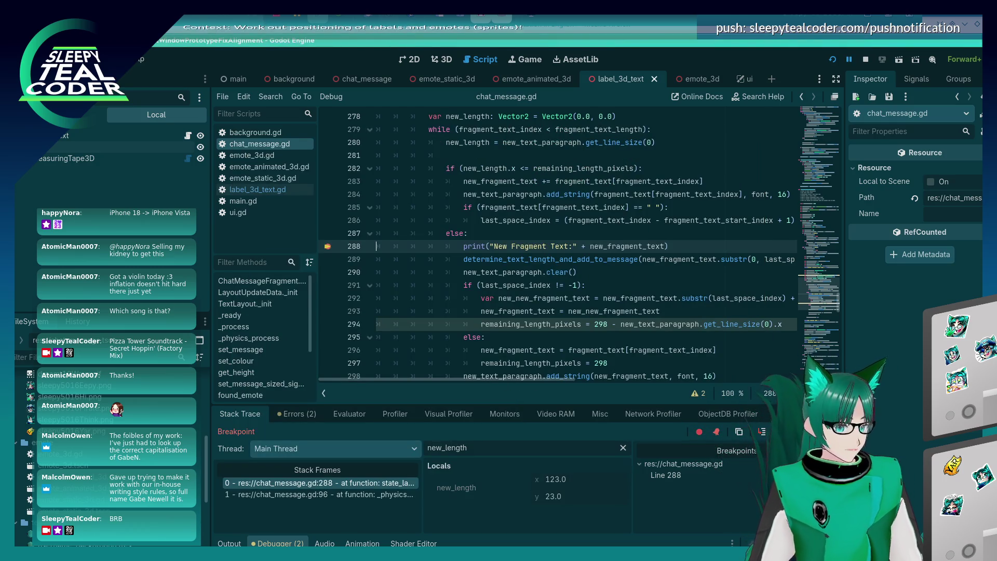
pyautogui.press('F12')
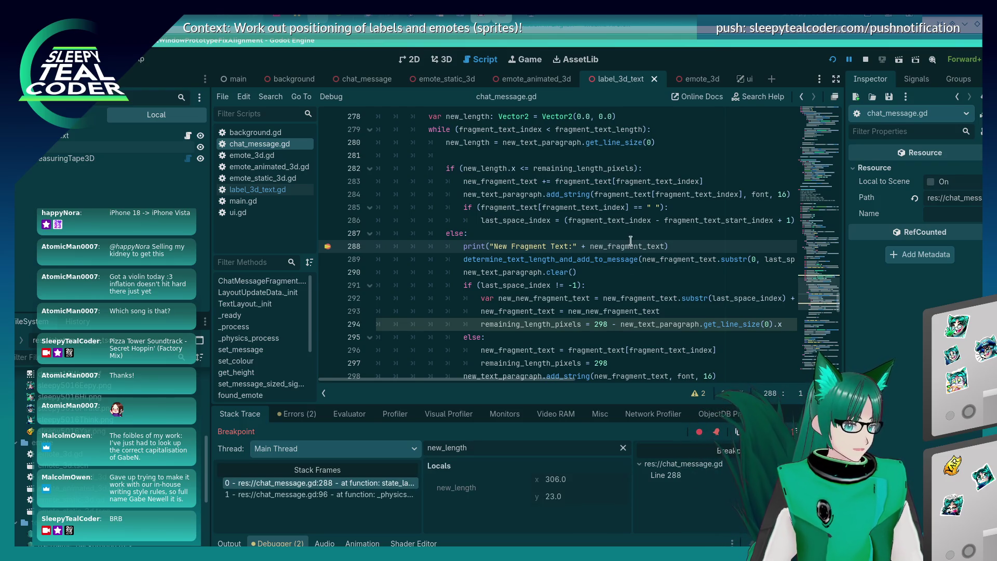
# - Step through the chat_message.gd wrapping code to lines 296 and 297, then resume
pyautogui.moveTo(630, 241)
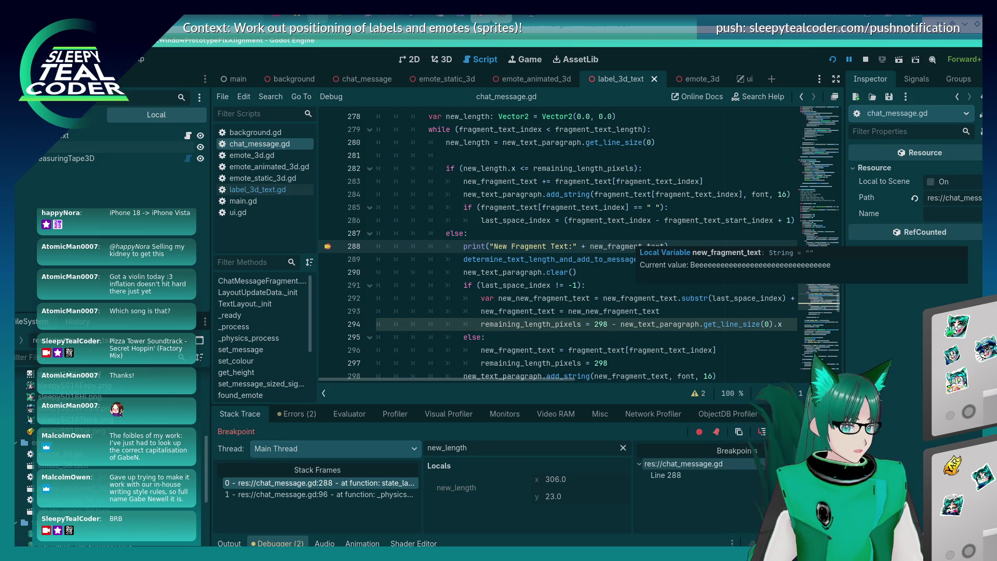
pyautogui.press('F10')
pyautogui.press('F10')
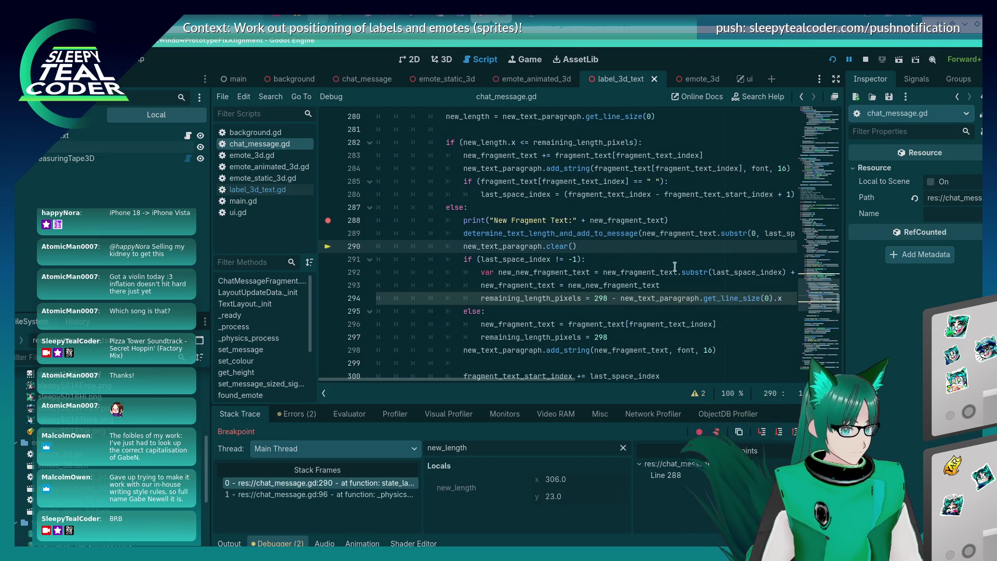
pyautogui.moveTo(659, 230)
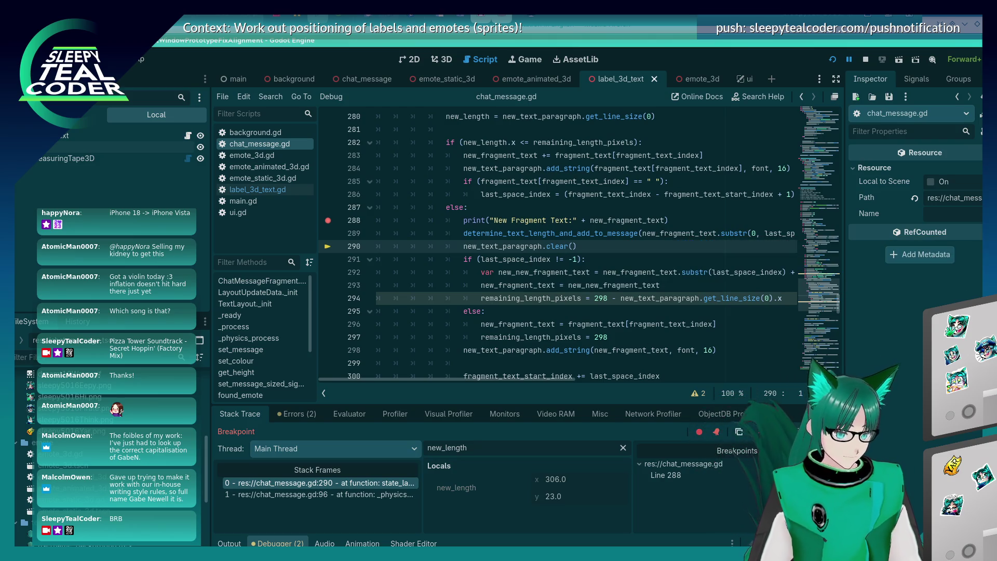
pyautogui.press('F10')
pyautogui.press('F10')
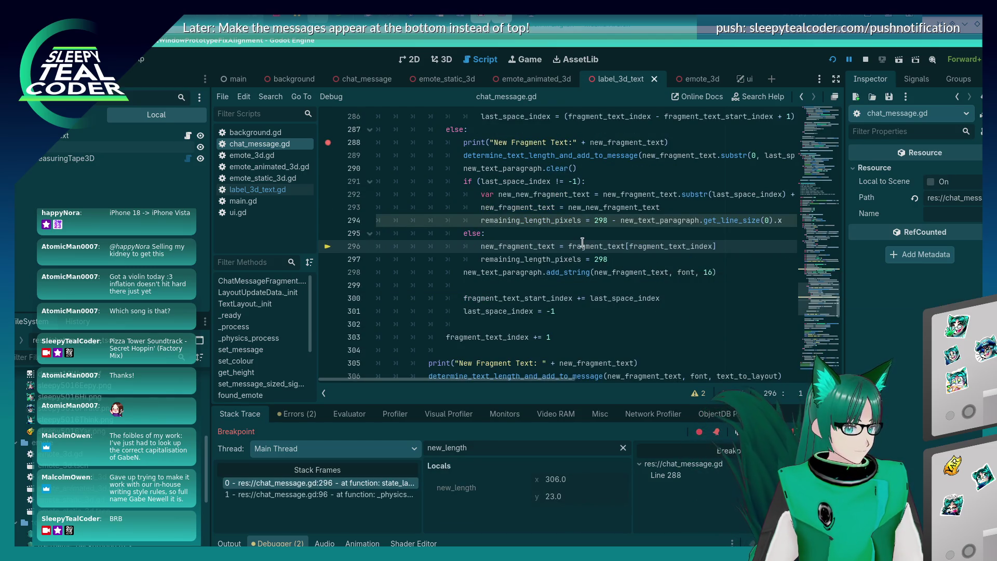
pyautogui.moveTo(583, 242)
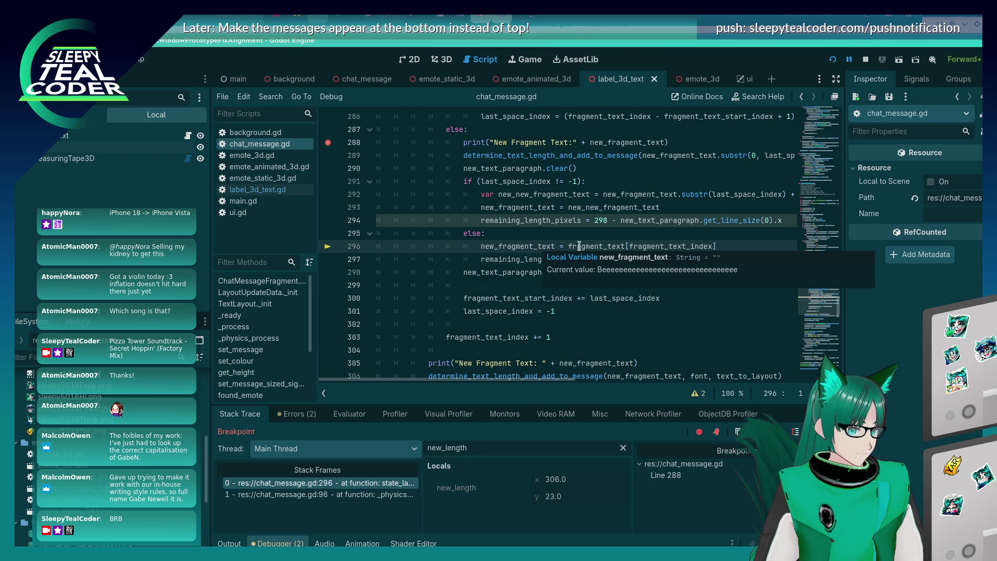
pyautogui.click(795, 434)
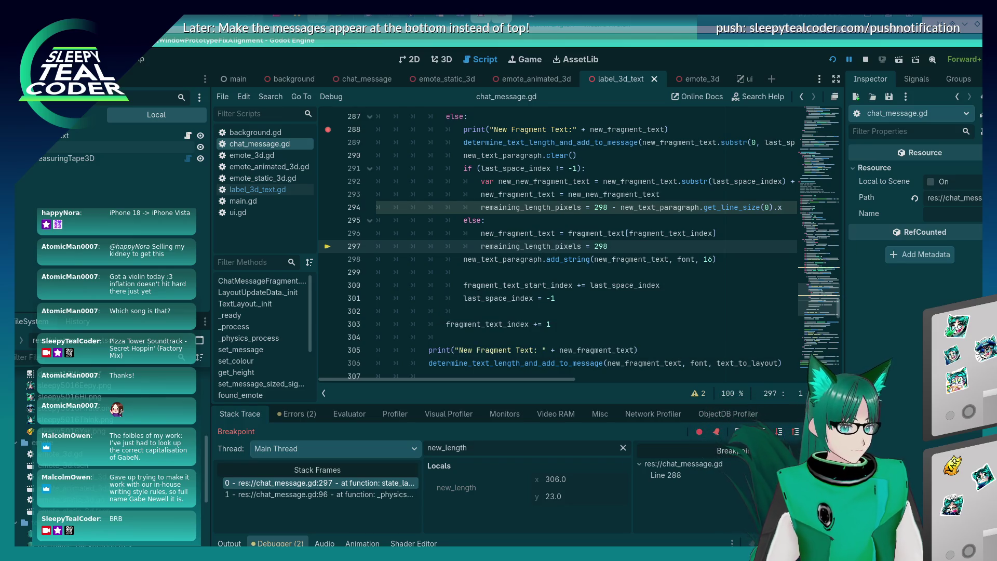
pyautogui.press('F12')
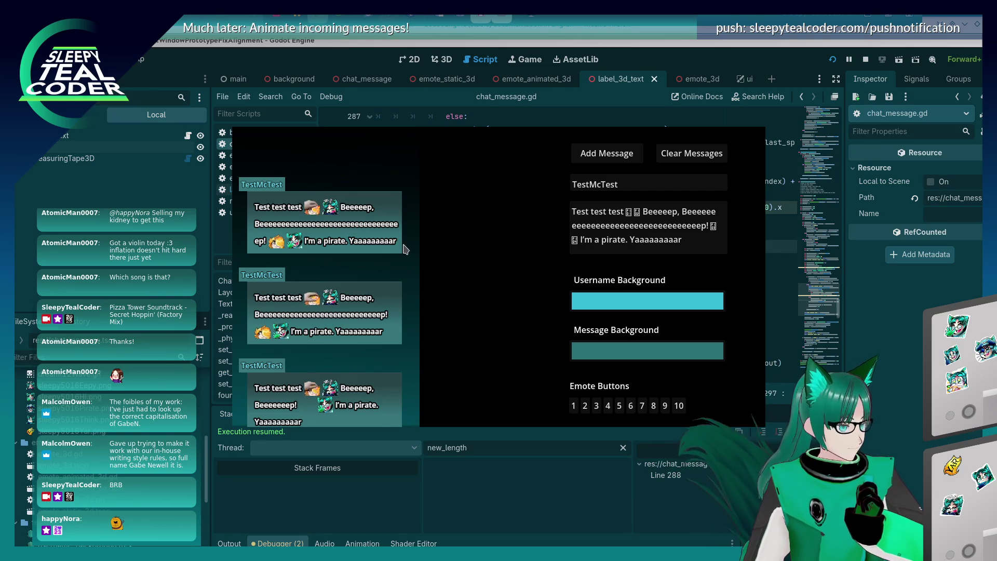
# - Add the longer Beeeeeep message, resume past the breakpoint, and set the game toolbar to 3D
pyautogui.click(620, 225)
pyautogui.click(593, 158)
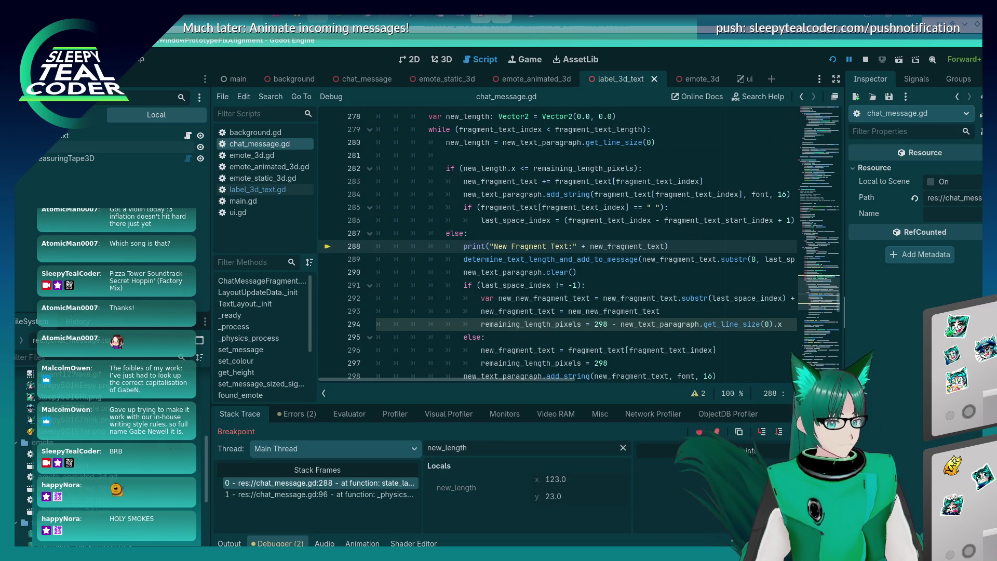
pyautogui.press('F12')
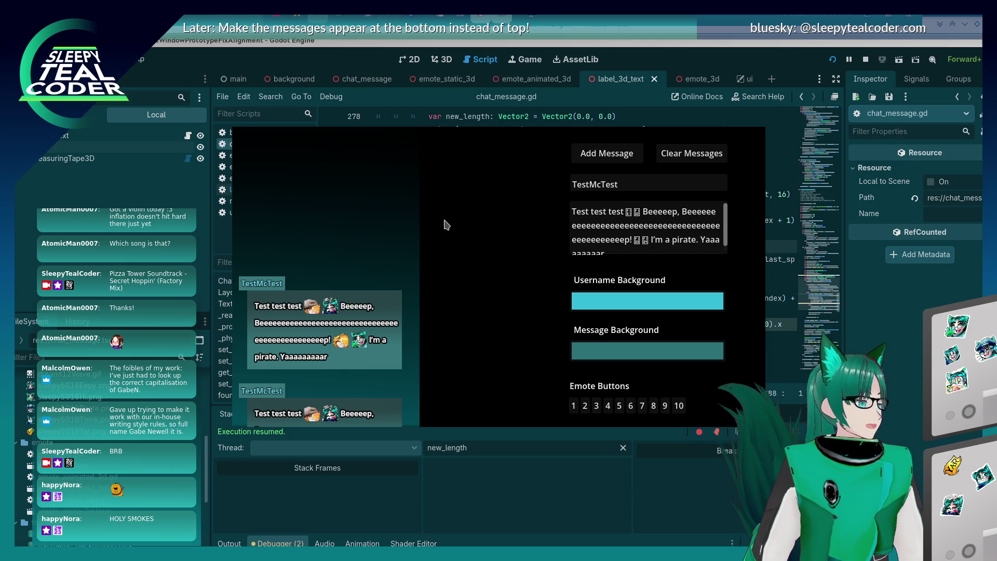
pyautogui.hotkey('alt', 'Tab')
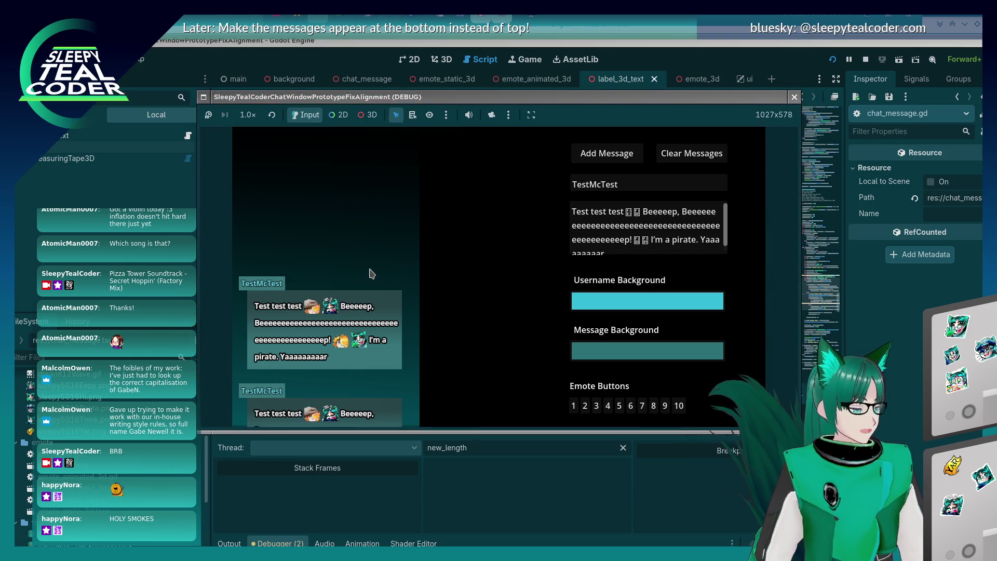
pyautogui.click(370, 116)
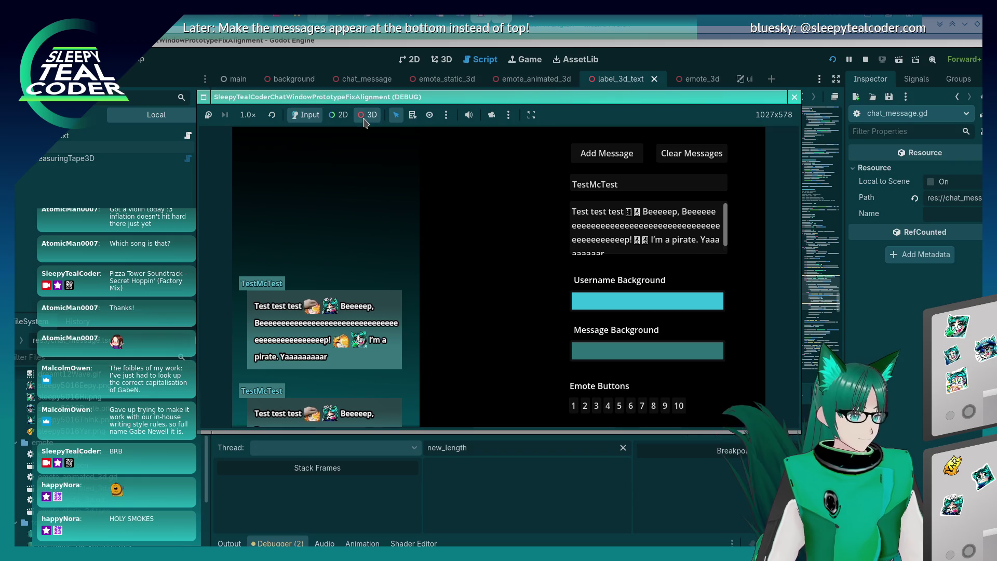
# - Enable the editor camera override and measure the top message's wrapped line (229 px)
pyautogui.click(491, 115)
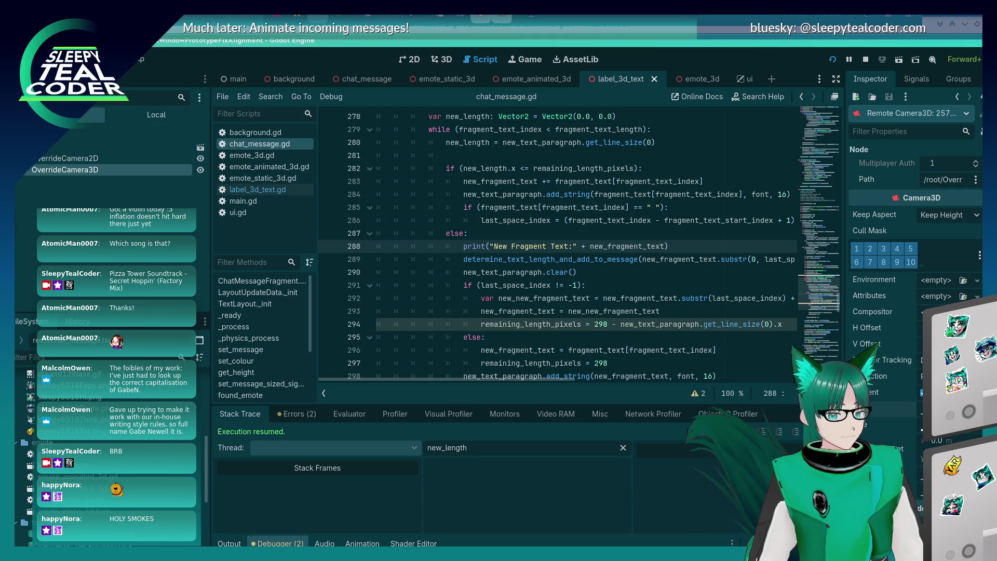
pyautogui.hotkey('alt', 'Tab')
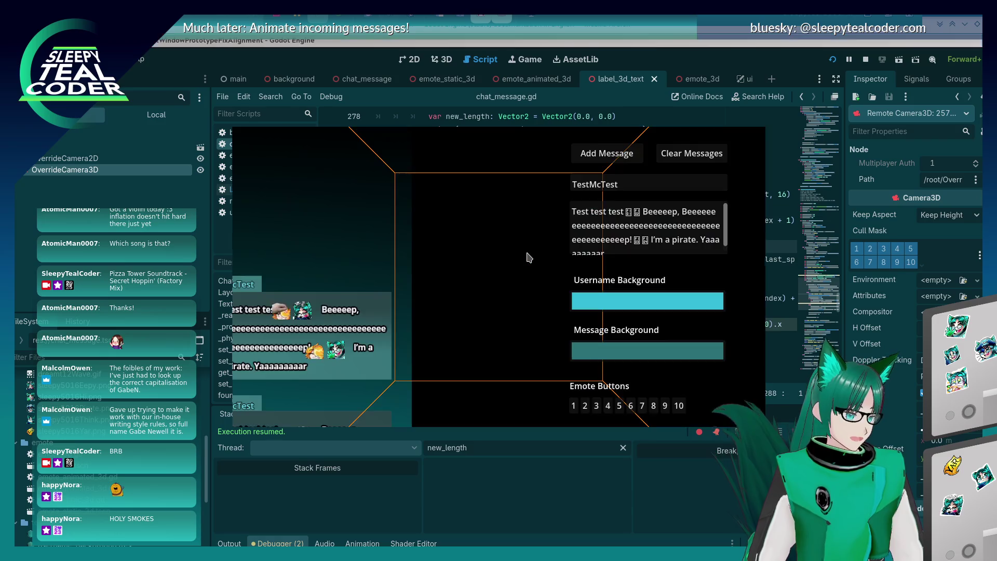
pyautogui.hotkey('alt', 'Tab')
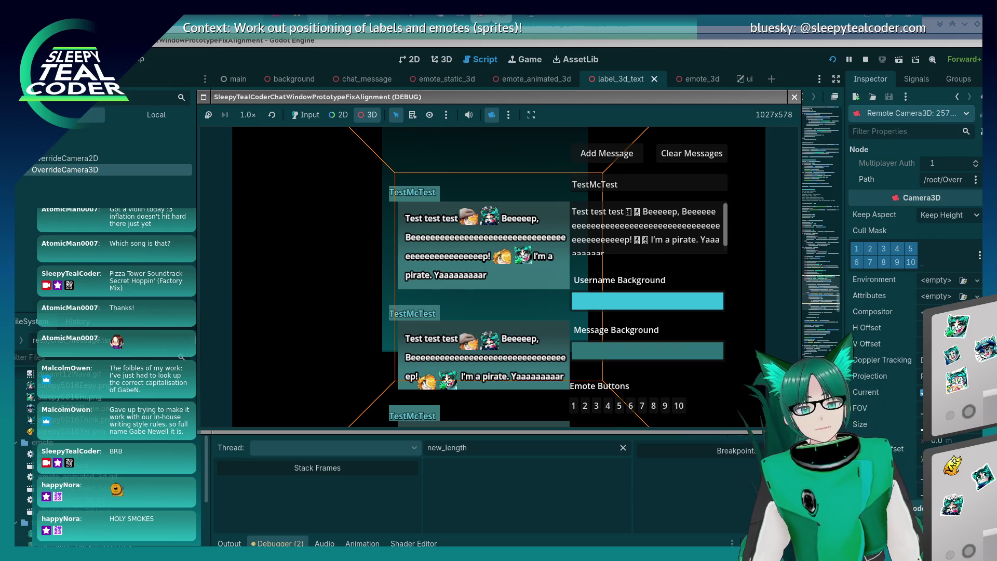
pyautogui.moveTo(546, 284); pyautogui.dragTo(528, 260)
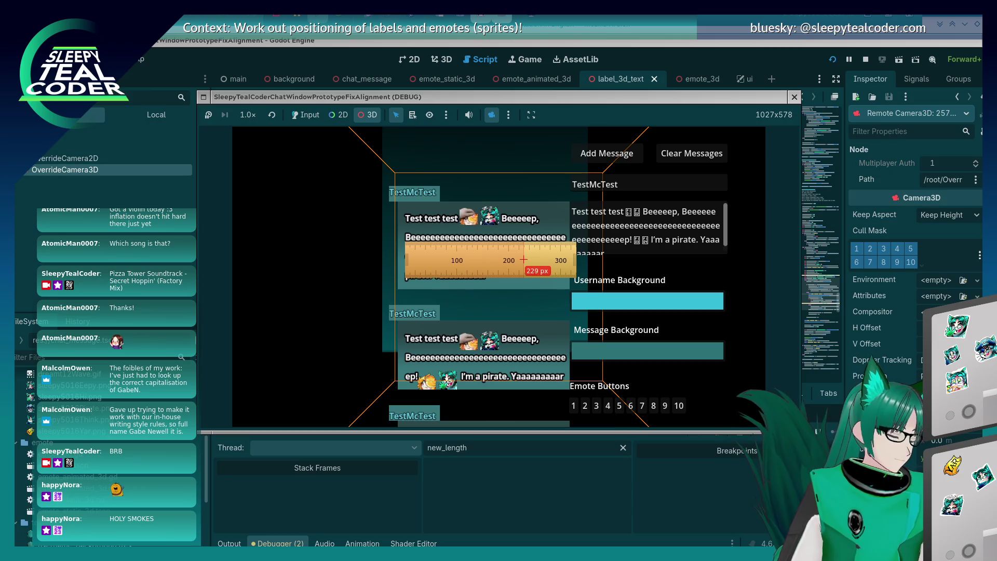
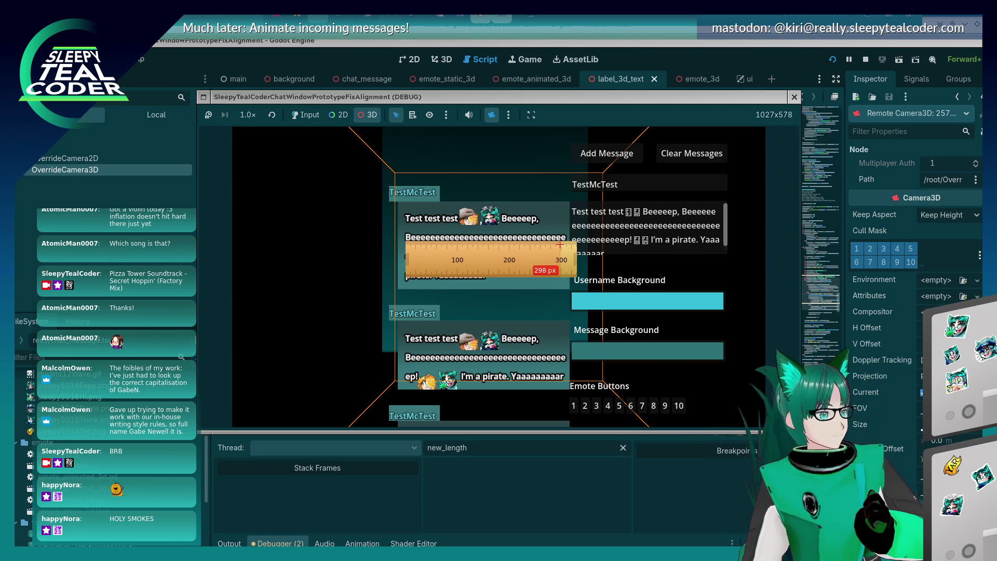
# - Hide the running prototype and the screen ruler to return to chat_message.gd's else branch
pyautogui.hotkey('alt', 'Tab')
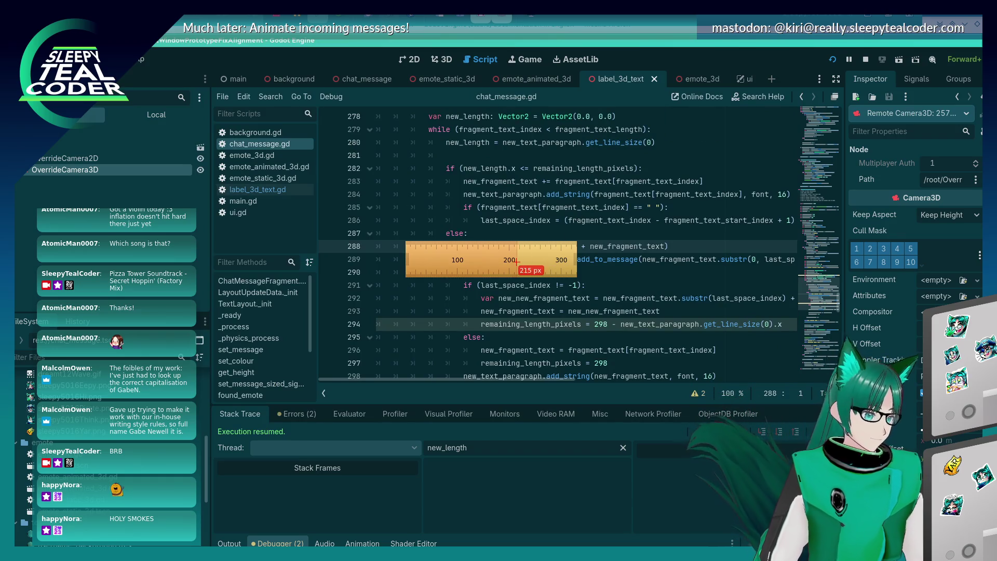
pyautogui.press('Escape')
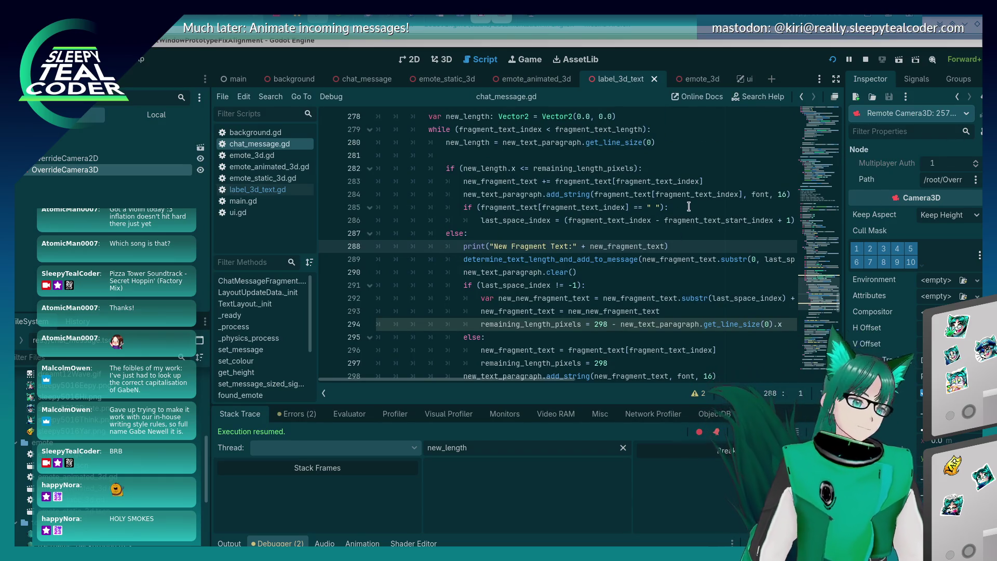
pyautogui.moveTo(655, 246); pyautogui.dragTo(469, 233)
pyautogui.scroll(-2, 650, 271)
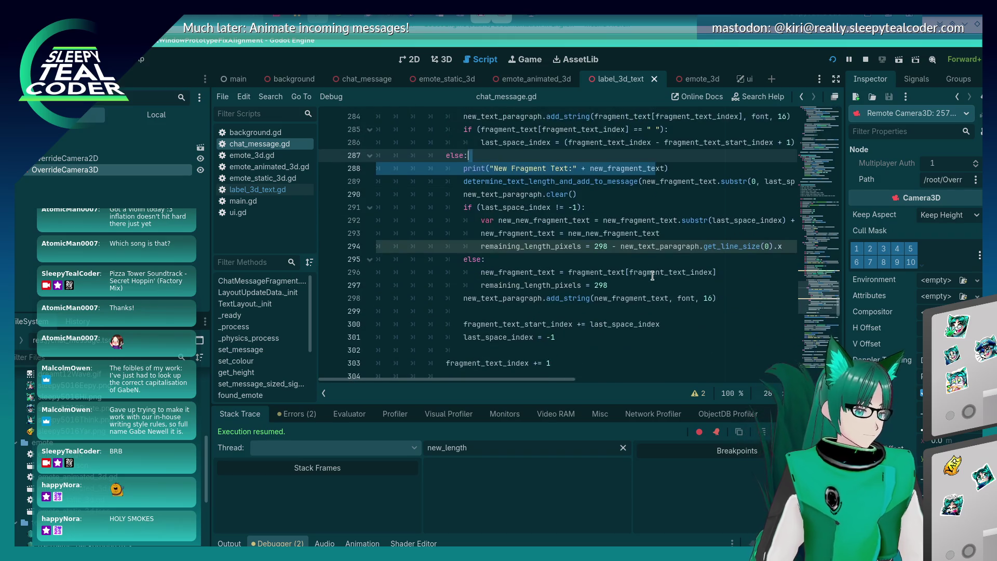
pyautogui.scroll(1, 644, 270)
# - Review lines 287–290 of the wrapping loop, scrolling sideways to read the long lines
pyautogui.click(661, 230)
pyautogui.scroll(1, 654, 239)
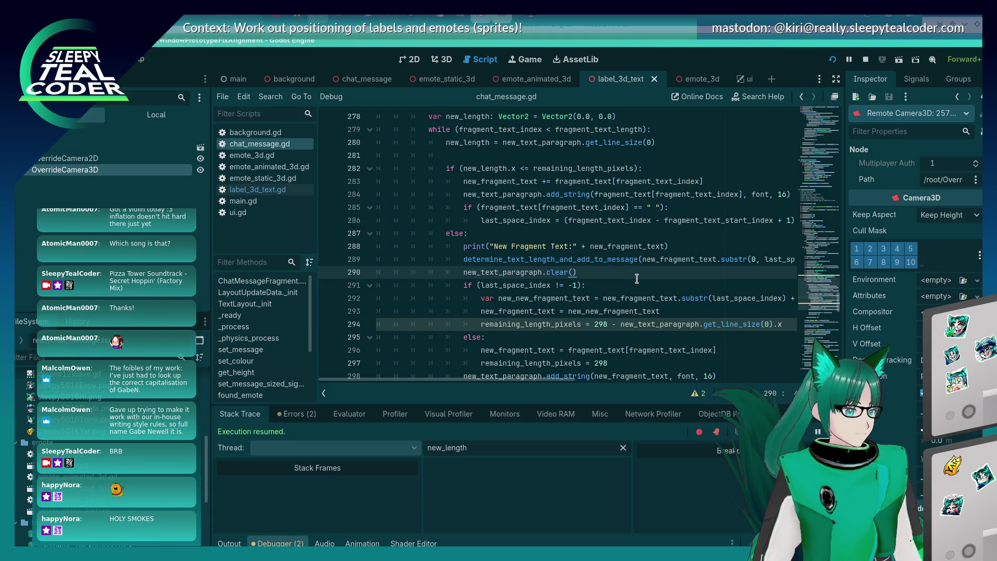
pyautogui.click(639, 260)
pyautogui.scroll(-1, 640, 288)
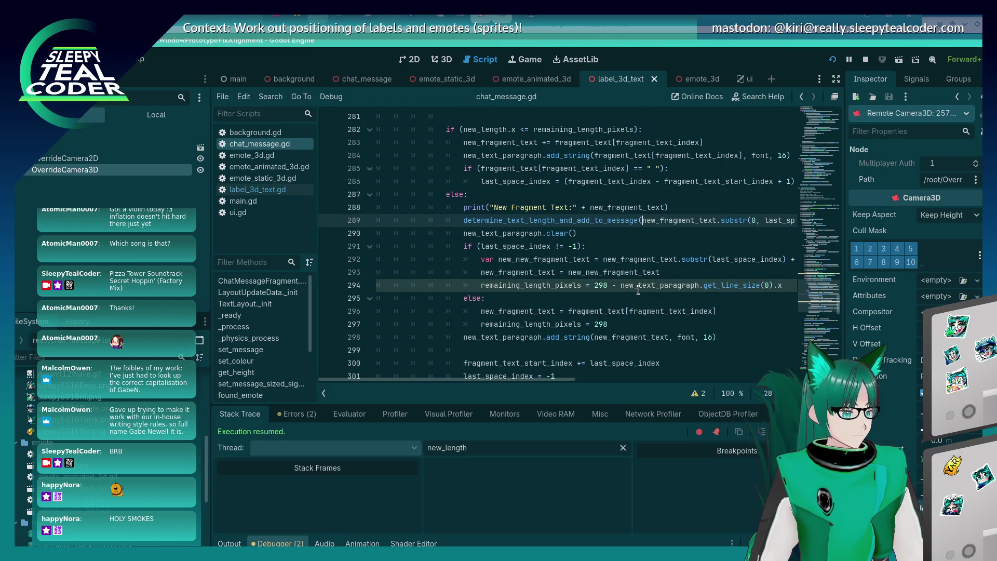
pyautogui.moveTo(638, 290)
pyautogui.hscroll(2, 560, 379)
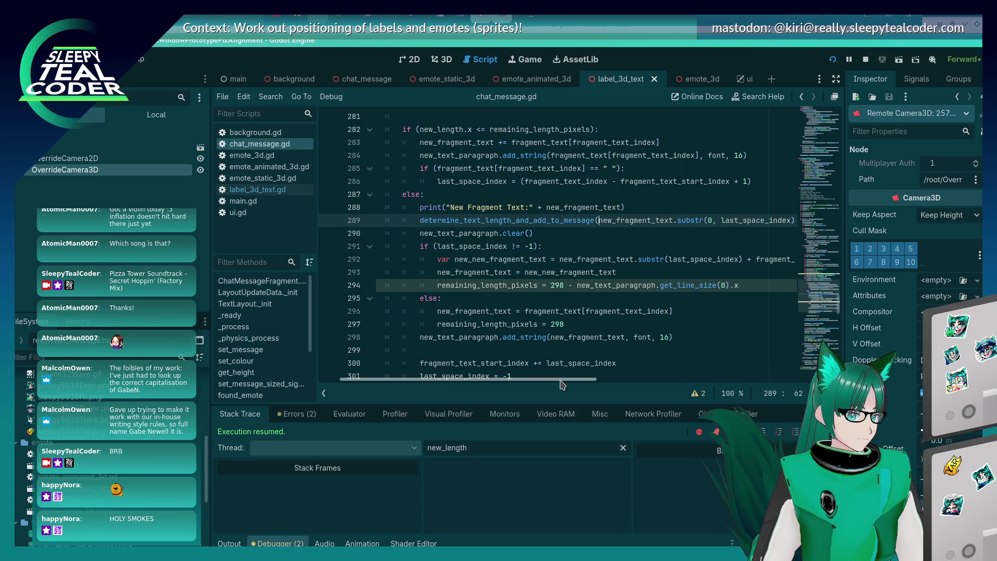
pyautogui.hscroll(2, 560, 385)
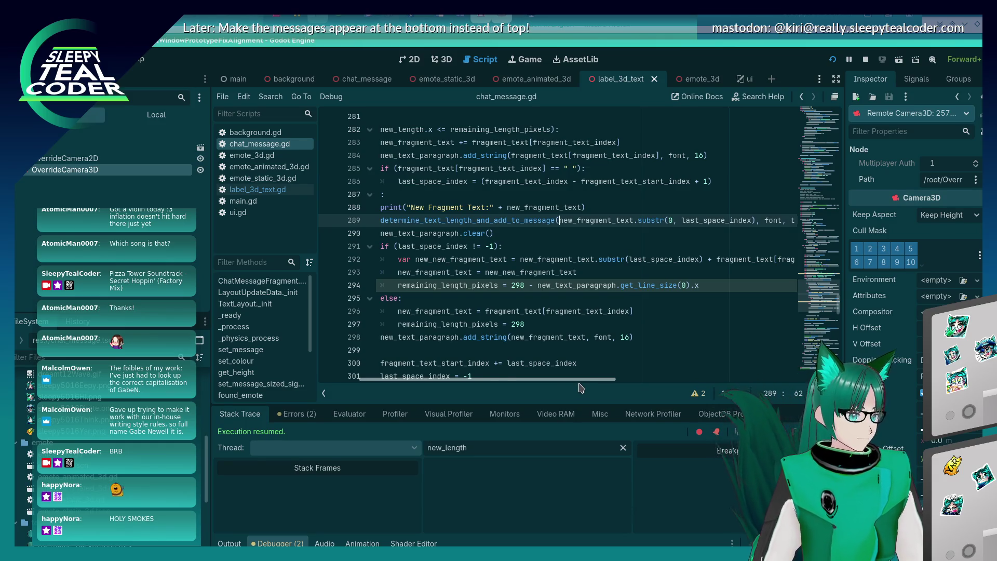
pyautogui.hscroll(-2, 582, 389)
pyautogui.scroll(2, 506, 265)
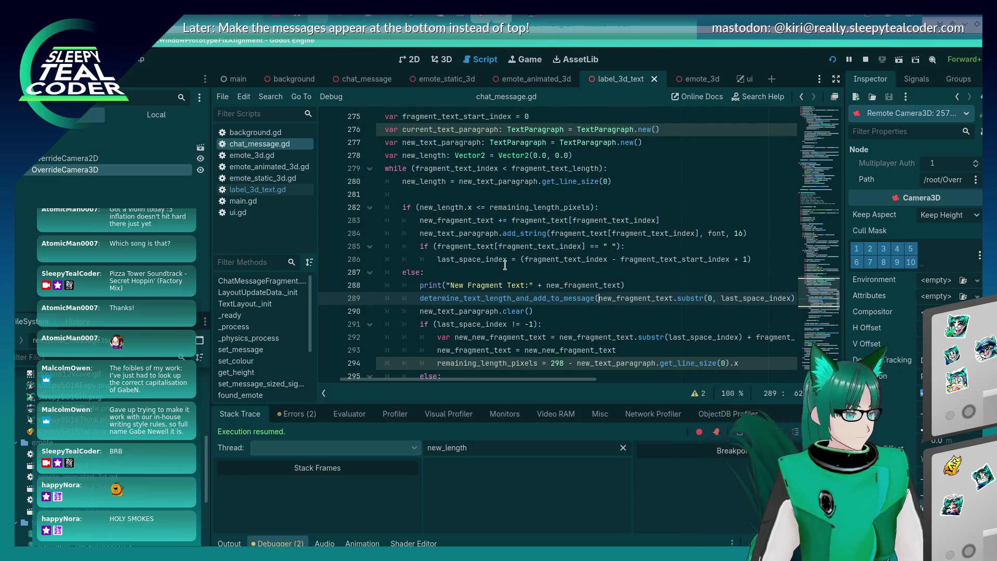
pyautogui.click(498, 269)
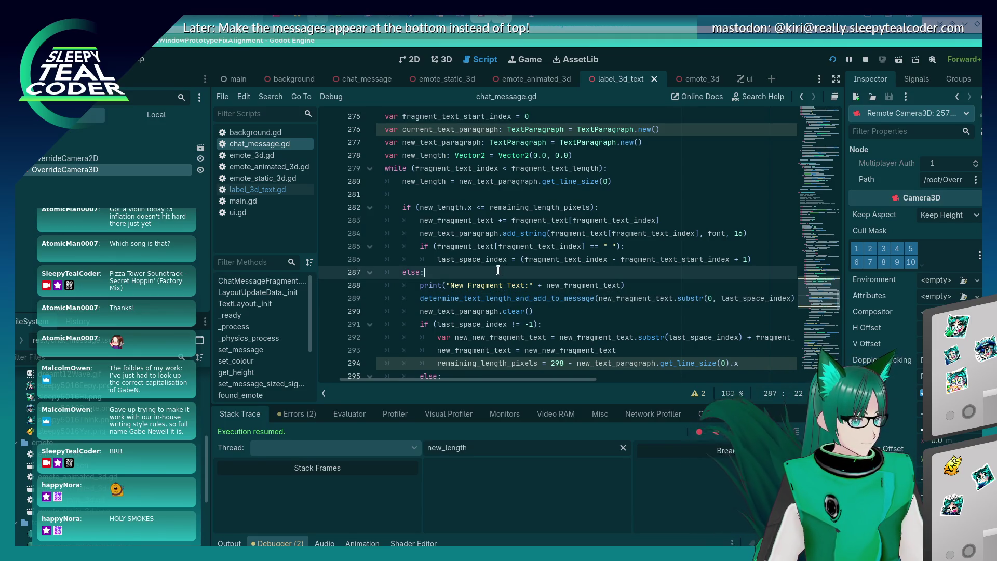
pyautogui.moveTo(504, 258)
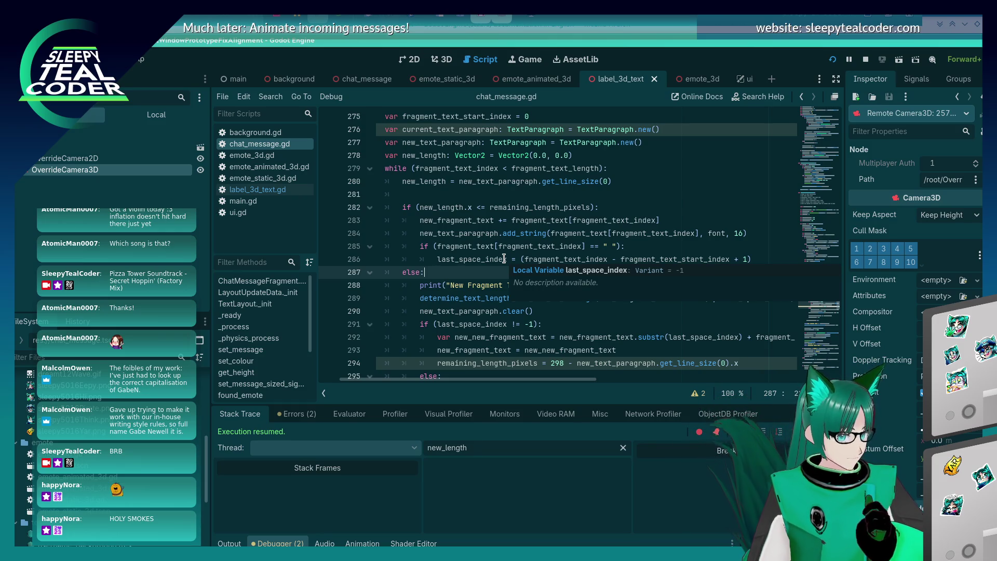
# - Move the add_string line 284 up above the width check
pyautogui.click(568, 233)
pyautogui.tripleClick(567, 234)
pyautogui.hotkey('alt', 'Up')
pyautogui.hotkey('alt', 'Up')
pyautogui.hotkey('alt', 'Up')
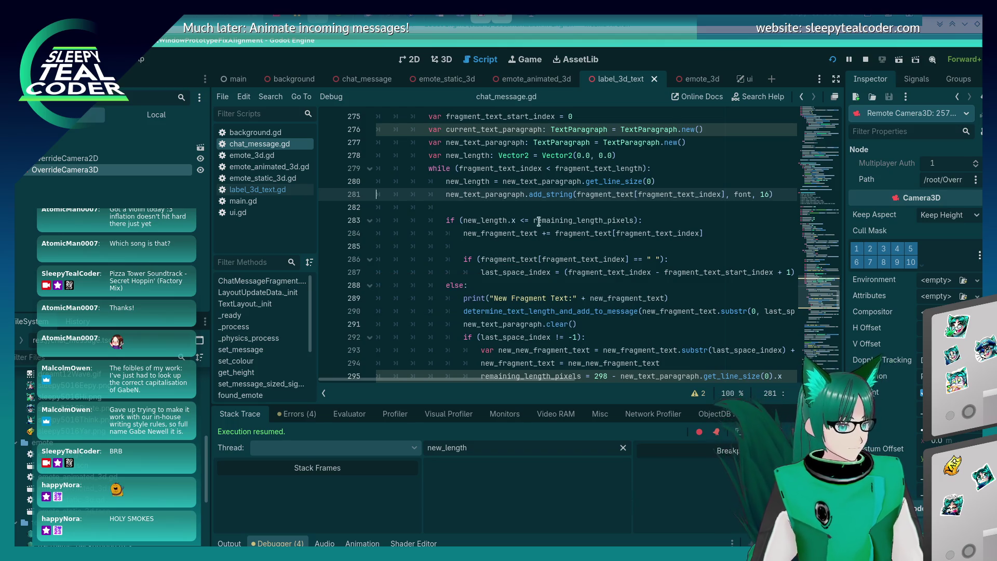
pyautogui.click(534, 210)
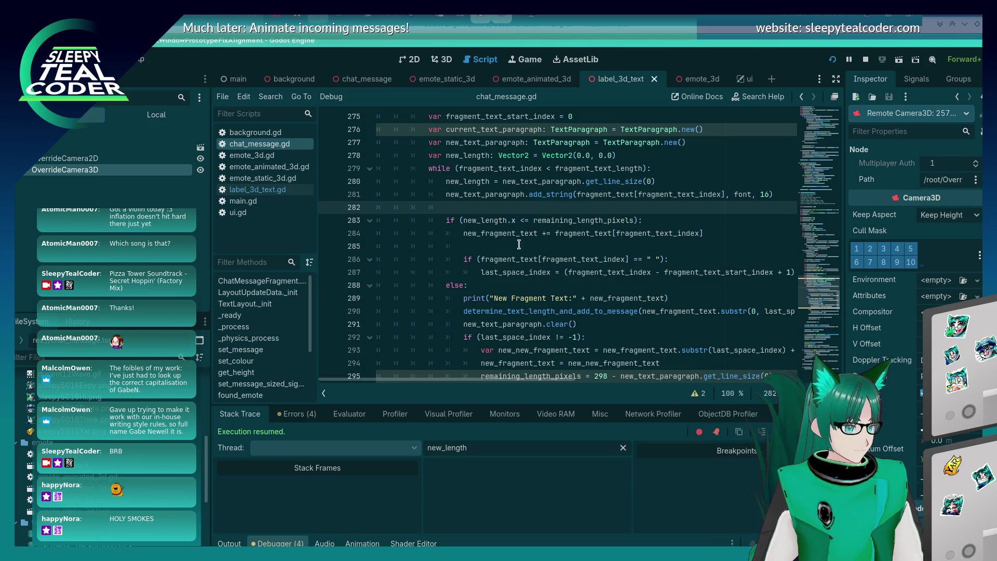
pyautogui.scroll(-4, 498, 270)
# - Add current_text_paragraph = new_text_paragraph.duplicate() after the index reset and save
pyautogui.click(449, 327)
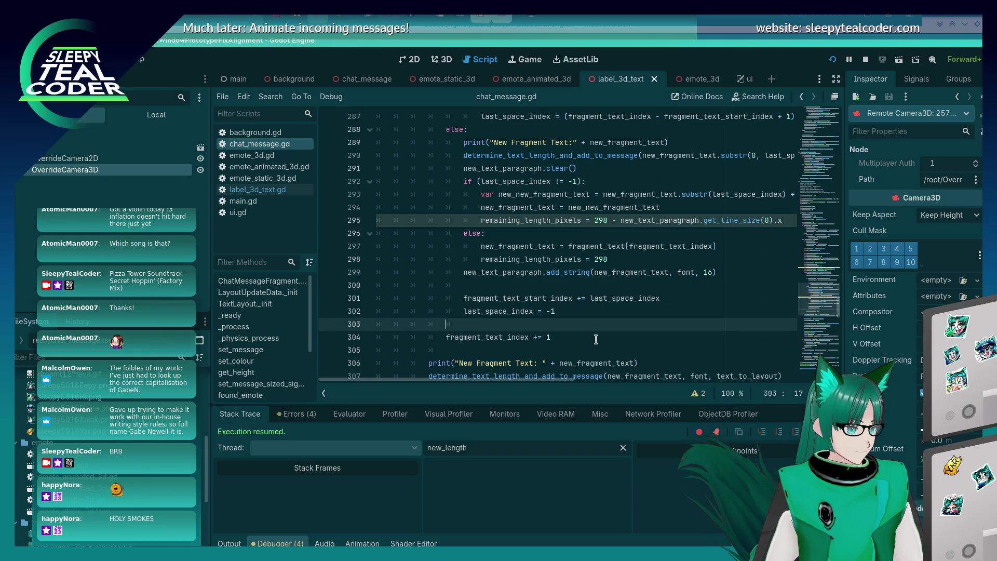
pyautogui.press('Down')
pyautogui.press('Right')
pyautogui.press('Right')
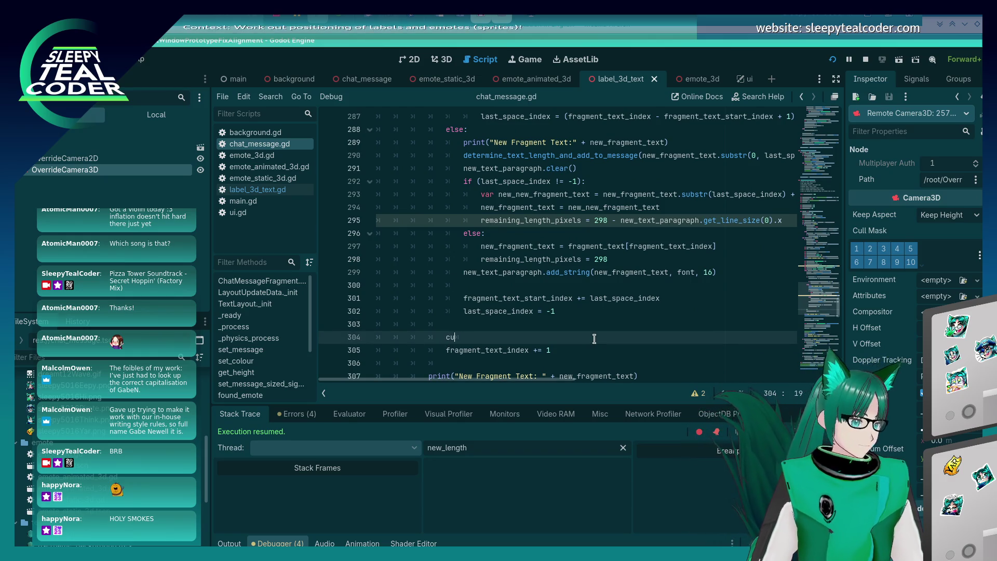
pyautogui.scroll(4, 594, 338)
pyautogui.scroll(-3, 594, 338)
pyautogui.write('rrent_text_pa')
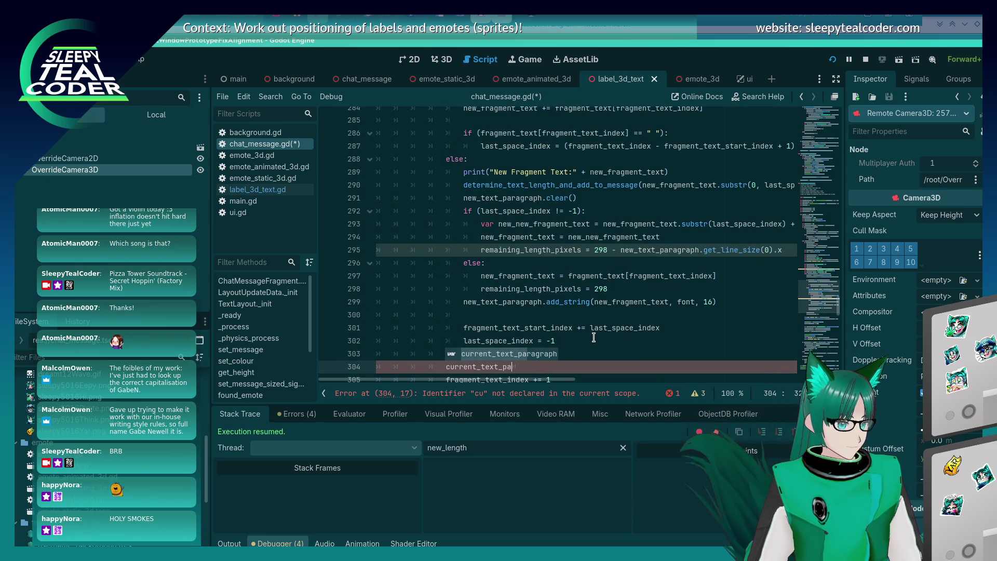
pyautogui.press('Return')
pyautogui.write('= new_')
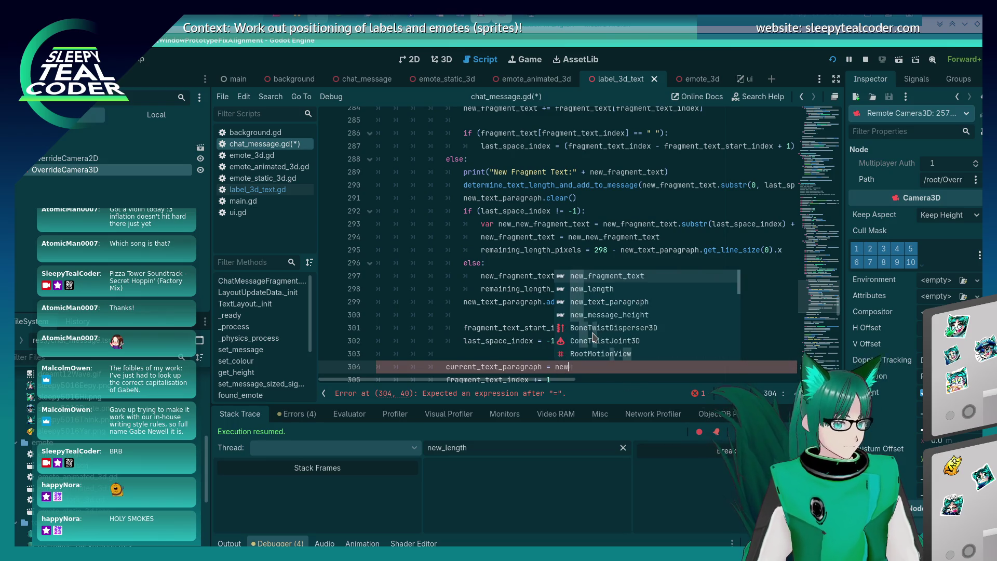
pyautogui.write('_text_paragraph')
pyautogui.press('Return')
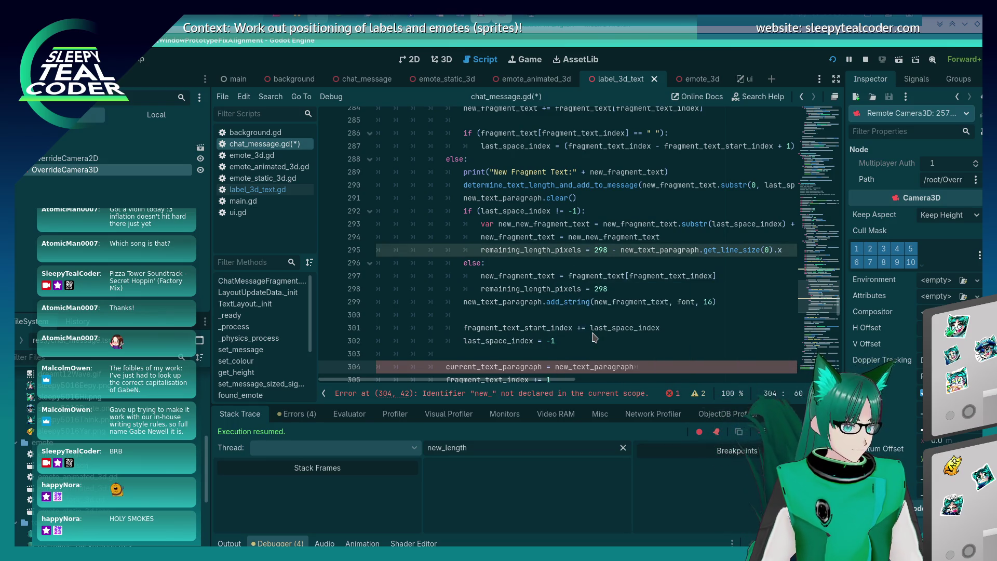
pyautogui.hotkey('ctrl', 's')
pyautogui.write('.copy')
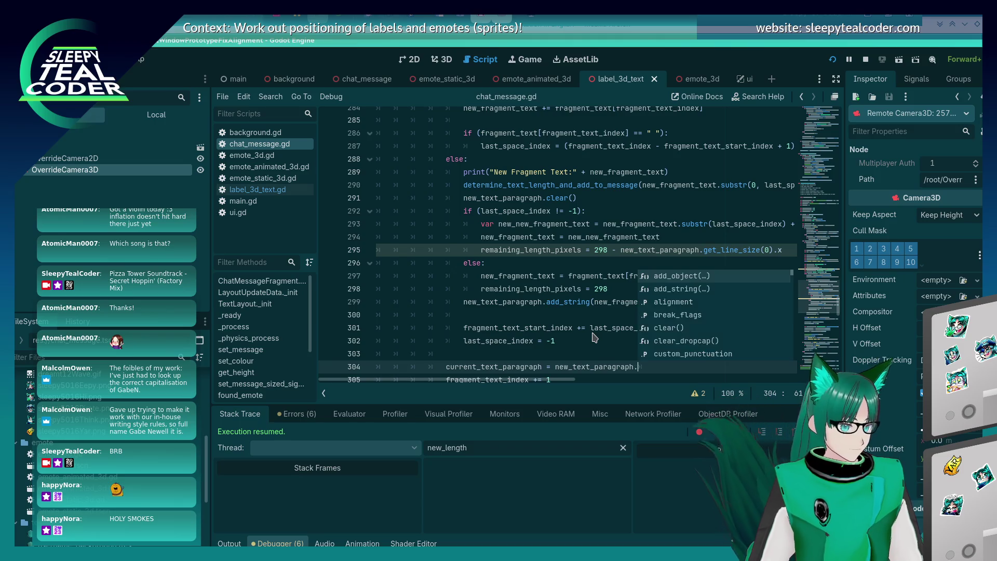
pyautogui.press('BackSpace')
pyautogui.press('BackSpace')
pyautogui.press('BackSpace')
pyautogui.write('dup')
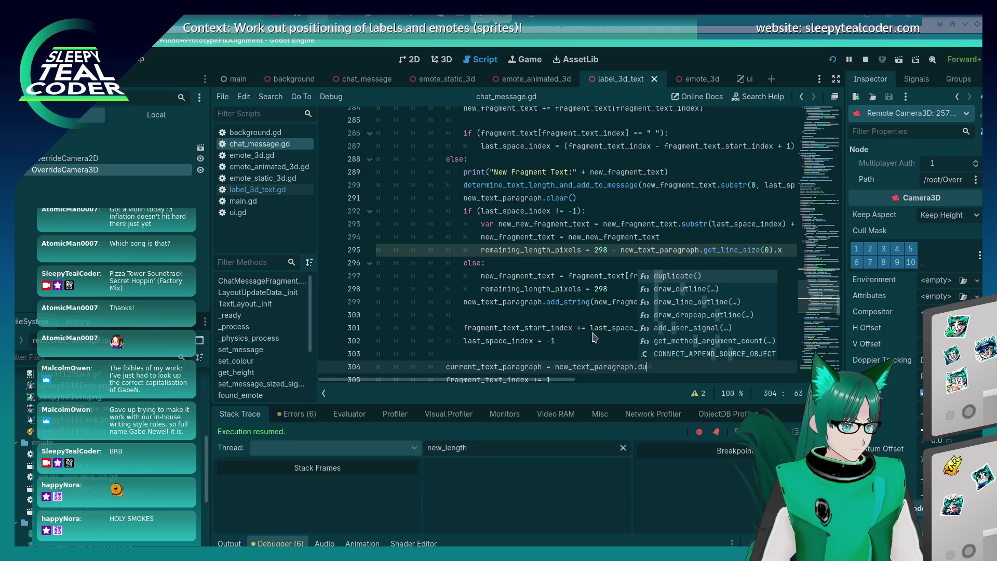
pyautogui.press('Return')
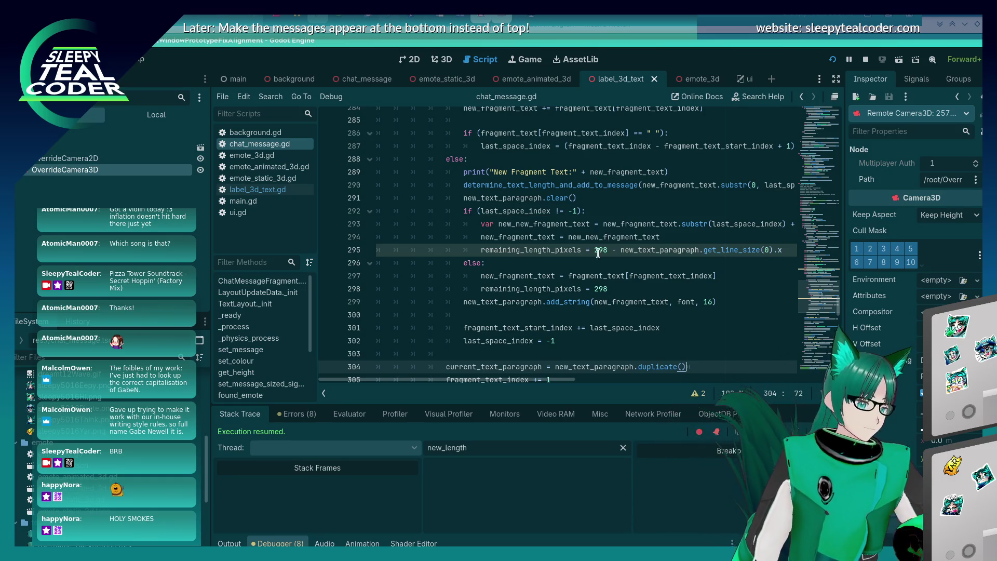
pyautogui.scroll(6, 602, 245)
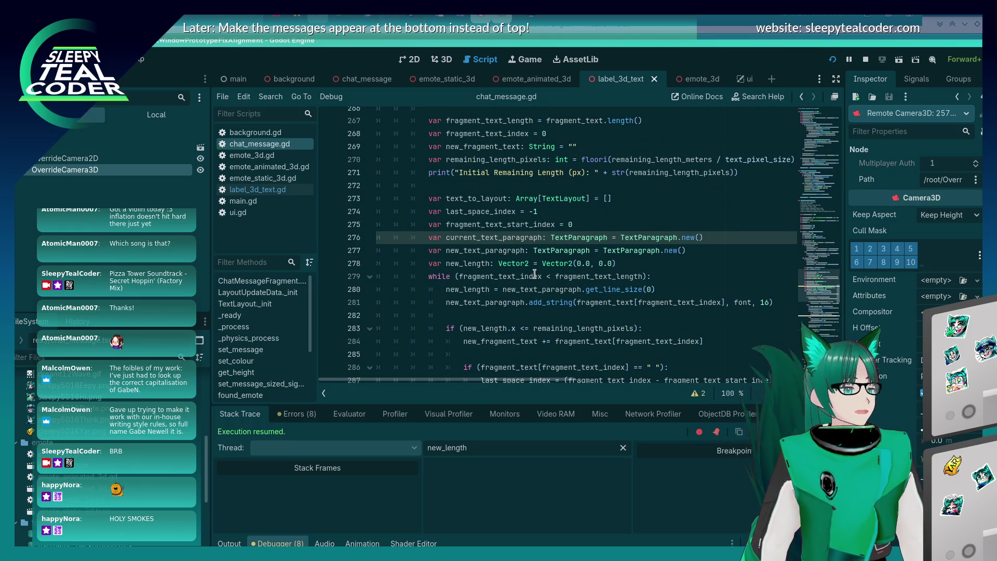
# - Review the width check on line 283 and the code around it
pyautogui.scroll(-1, 500, 267)
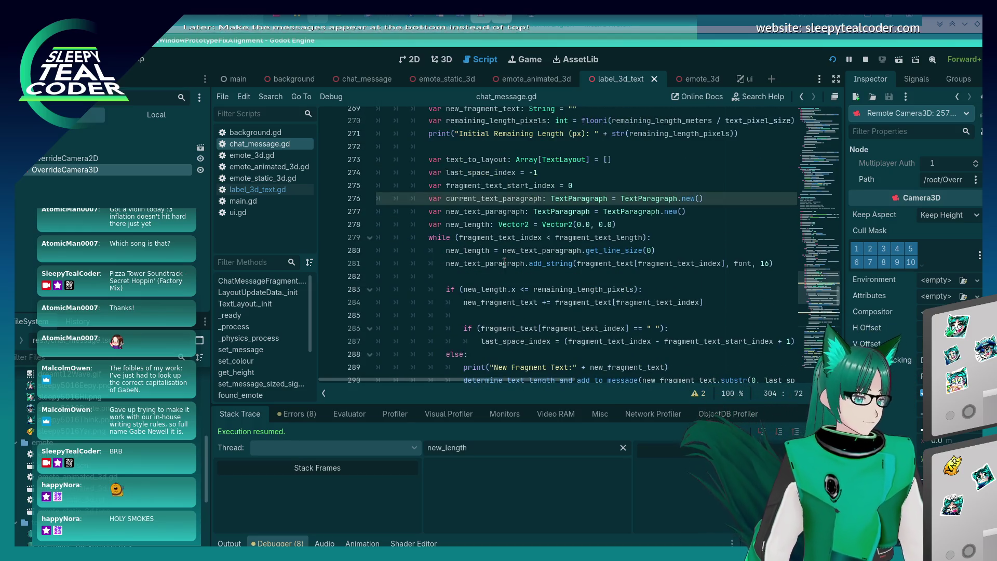
pyautogui.click(505, 289)
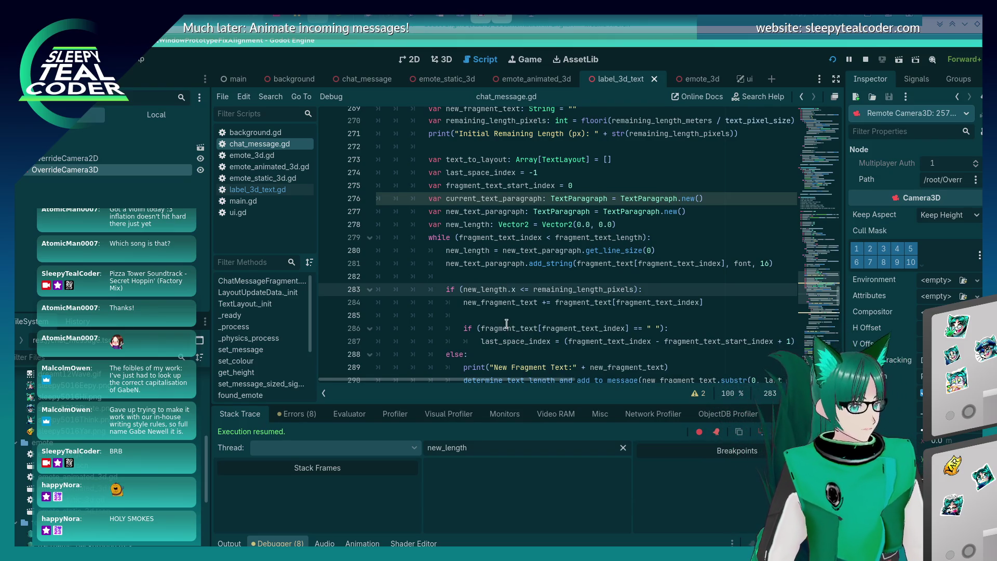
pyautogui.scroll(-7, 507, 323)
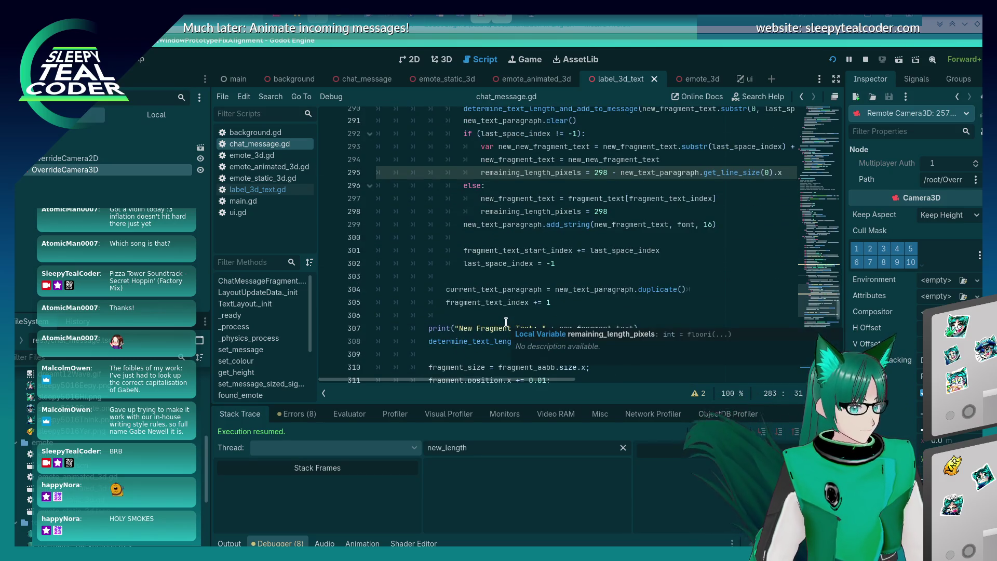
pyautogui.scroll(3, 507, 322)
pyautogui.scroll(2, 507, 322)
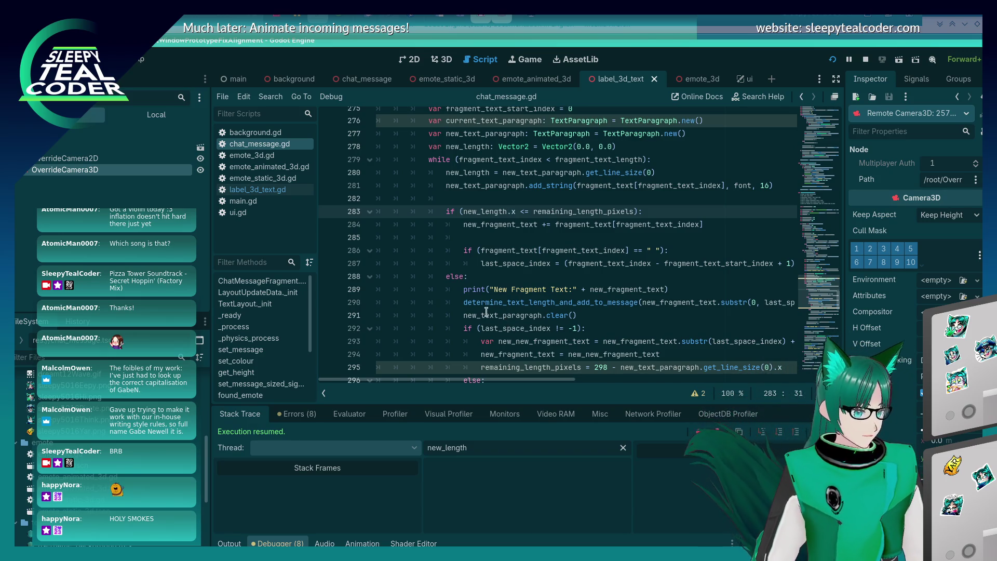
# - Clear current_text_paragraph on line 291, add new_text_paragraph.clear() below it, and save
pyautogui.moveTo(463, 316); pyautogui.dragTo(481, 315)
pyautogui.write('current')
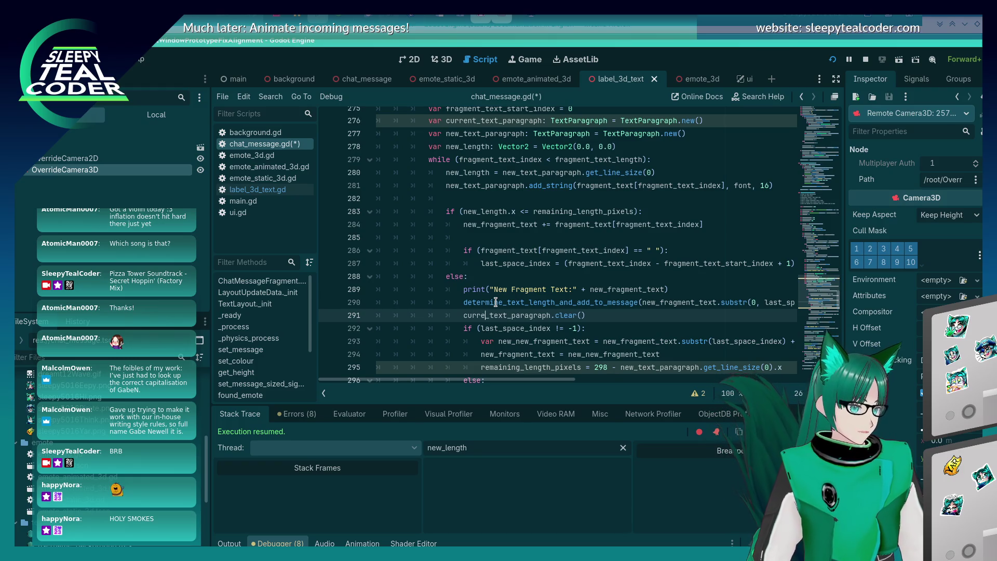
pyautogui.press('End')
pyautogui.press('Return')
pyautogui.write('new_text_paragraph.')
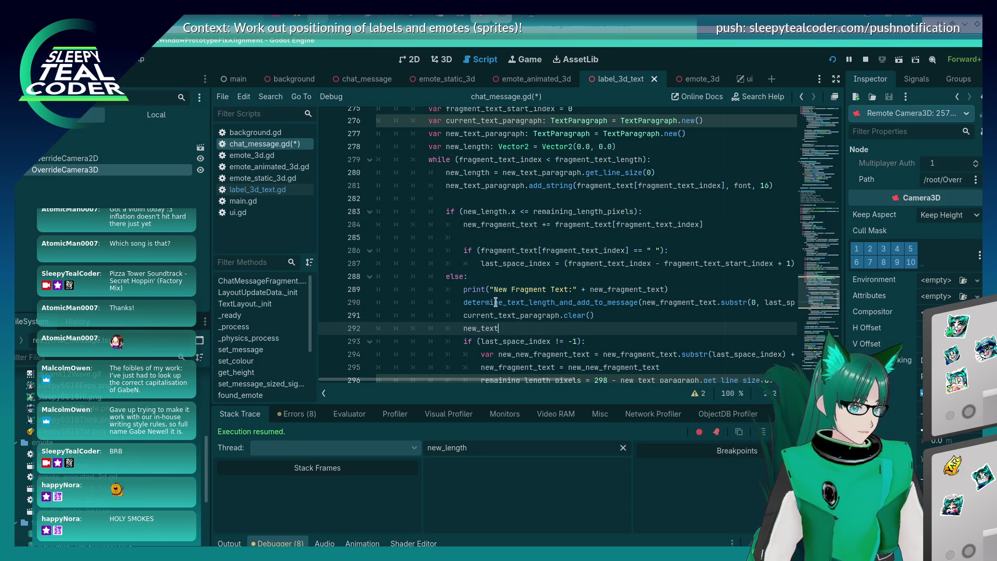
pyautogui.write('clear')
pyautogui.press('Return')
pyautogui.hotkey('ctrl', 's')
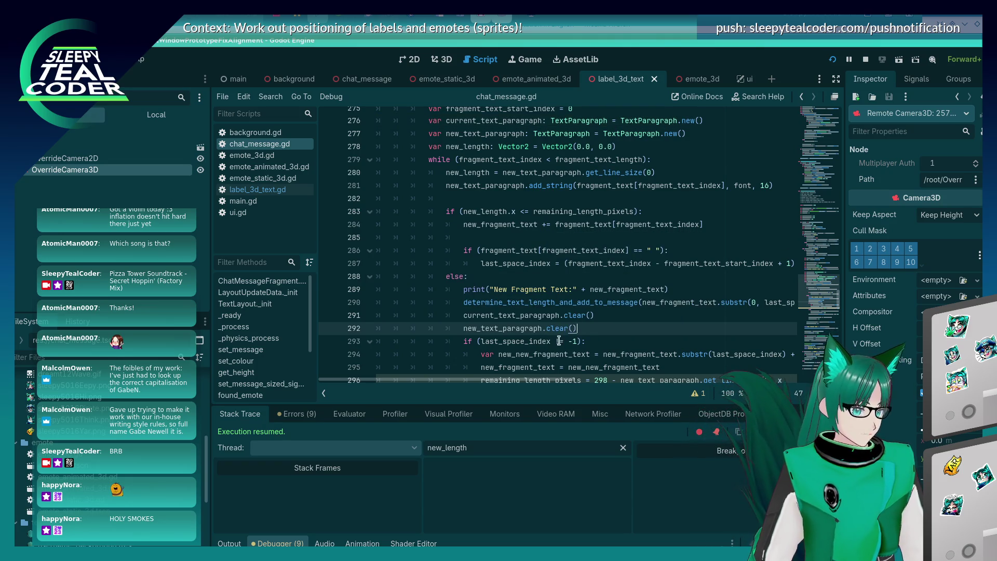
# - Review the rest of the loop, then bring the running chat prototype forward
pyautogui.moveTo(483, 381)
pyautogui.mouseDown()
pyautogui.moveTo(595, 399)
pyautogui.moveTo(546, 386)
pyautogui.mouseUp()
pyautogui.scroll(-1, 544, 386)
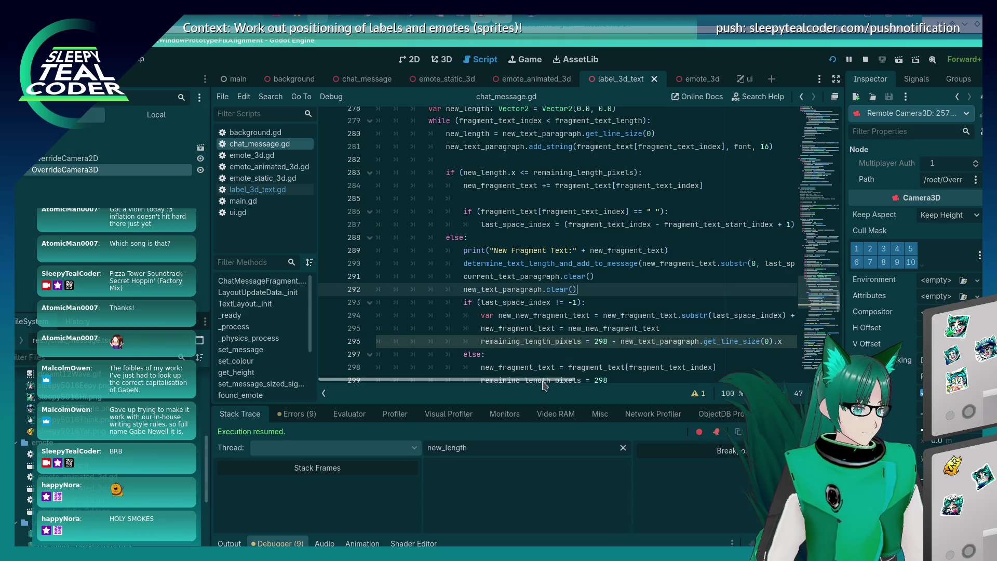
pyautogui.moveTo(544, 382); pyautogui.dragTo(574, 382)
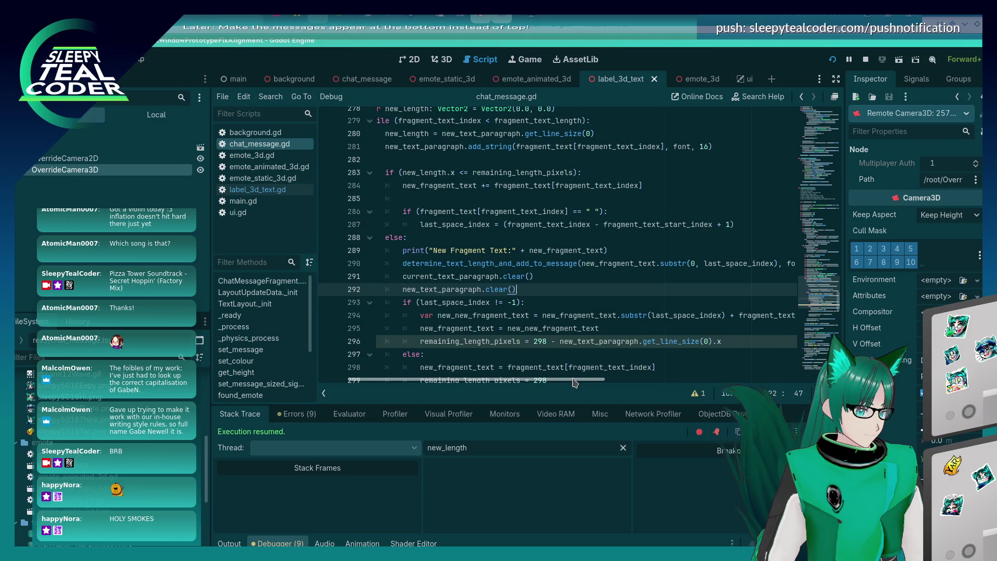
pyautogui.scroll(-1, 574, 383)
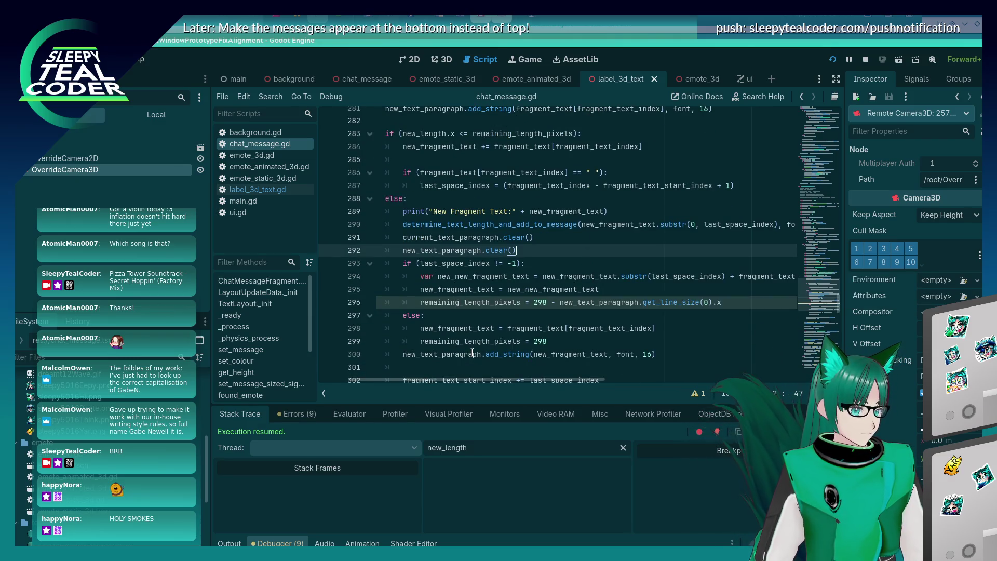
pyautogui.moveTo(471, 354)
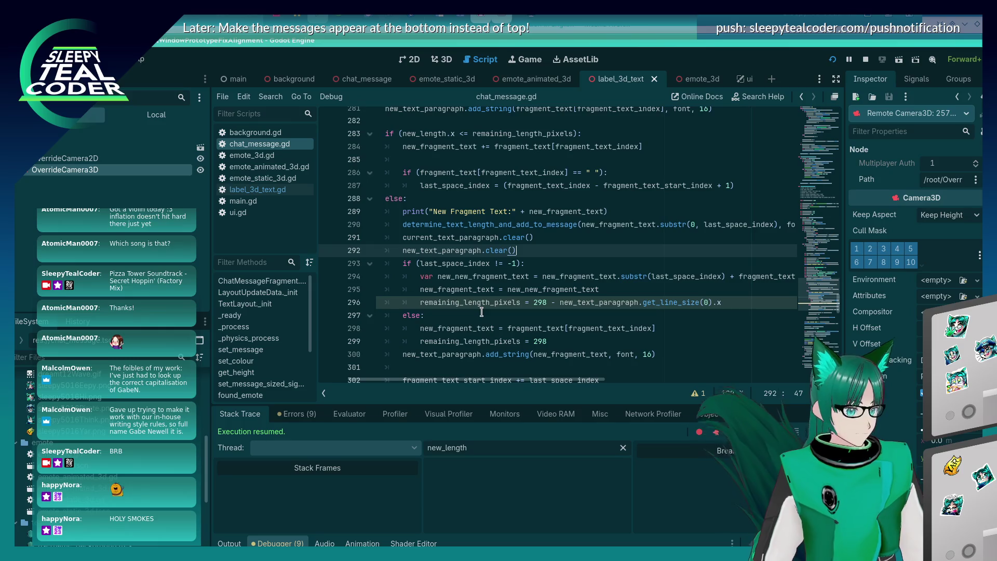
pyautogui.scroll(-2, 481, 311)
pyautogui.scroll(6, 481, 311)
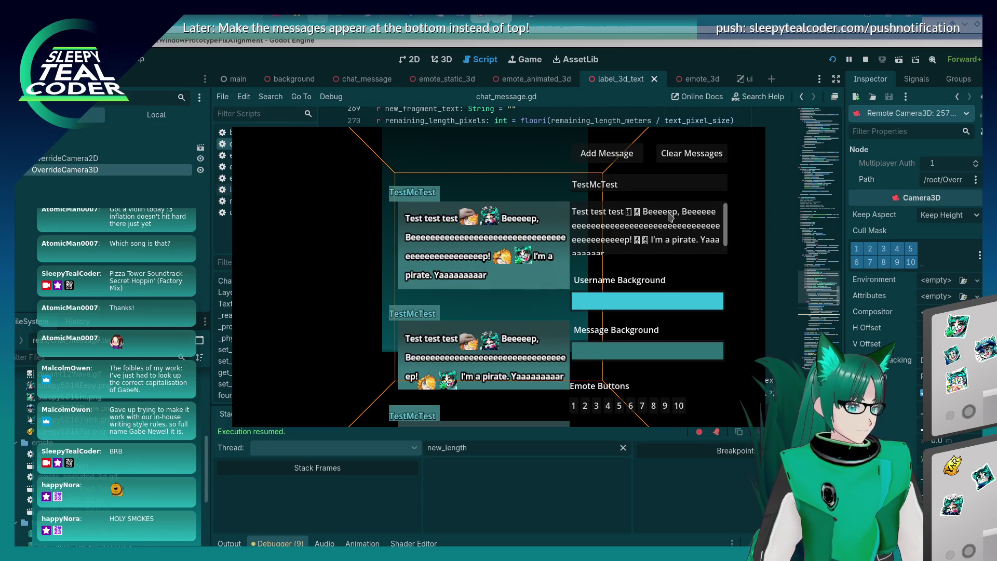
pyautogui.hotkey('alt', 'Tab')
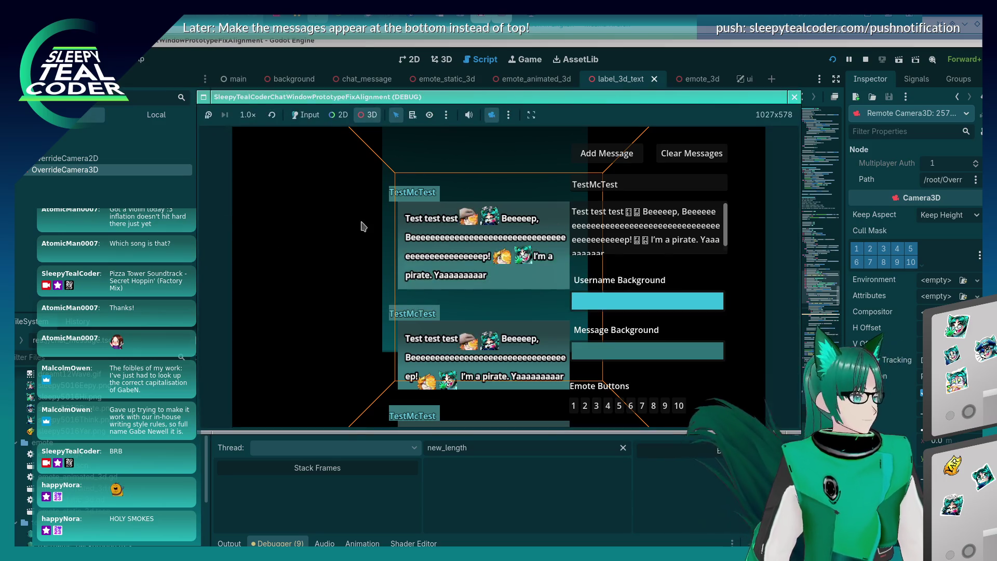
# - Clear the chat, toggle 3D then Input mode, add two test messages, and close the game with F8
pyautogui.click(692, 154)
pyautogui.click(370, 119)
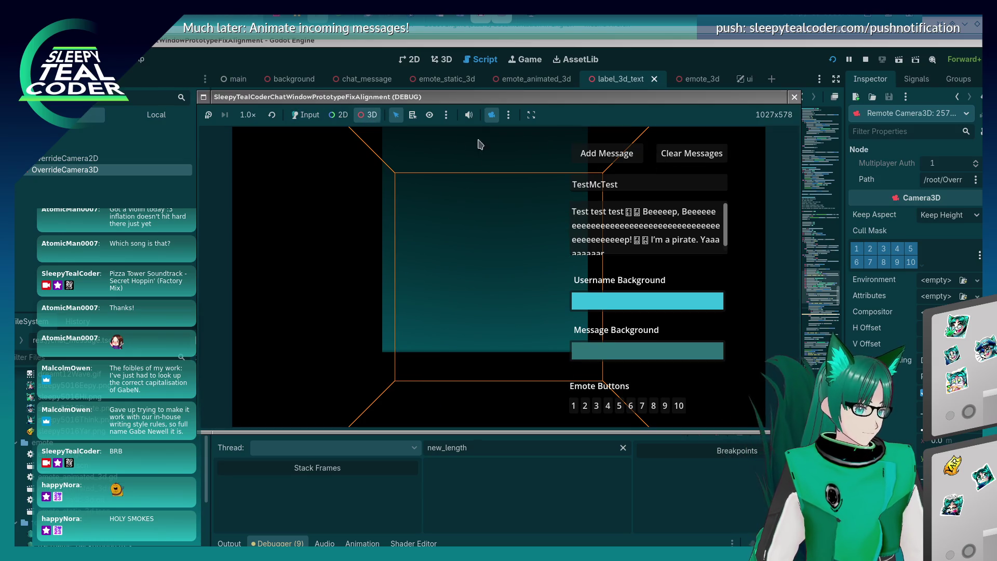
pyautogui.click(306, 115)
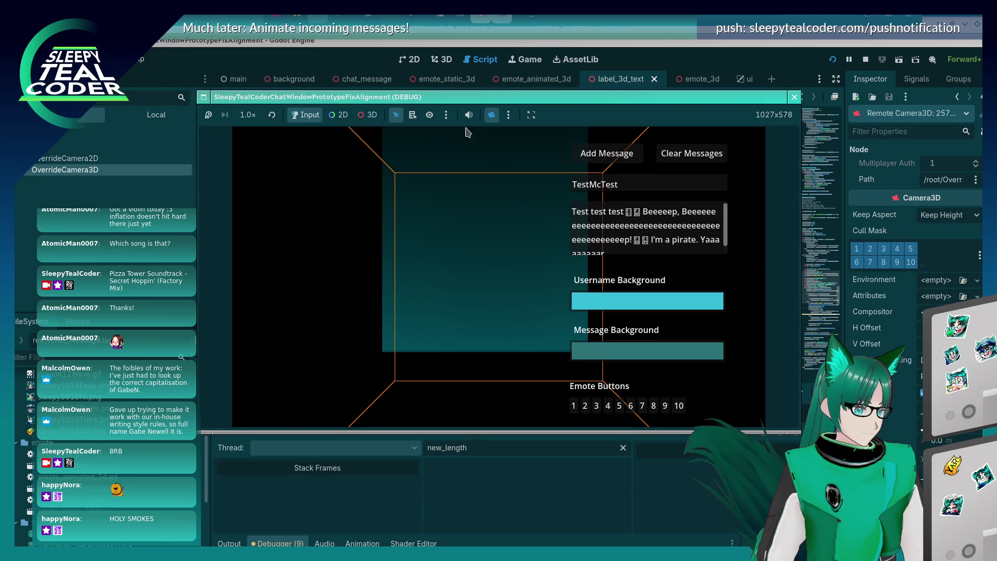
pyautogui.click(626, 156)
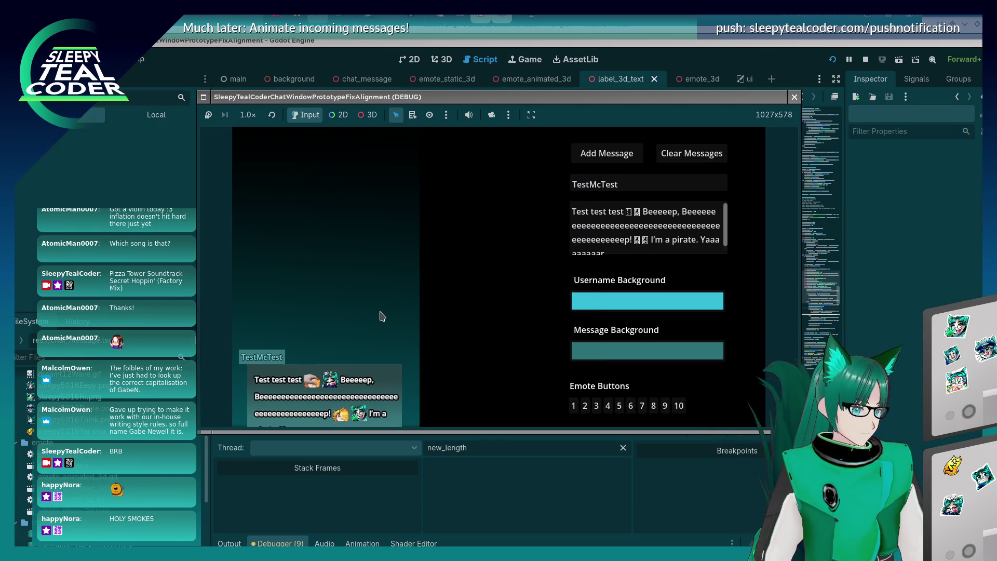
pyautogui.click(600, 158)
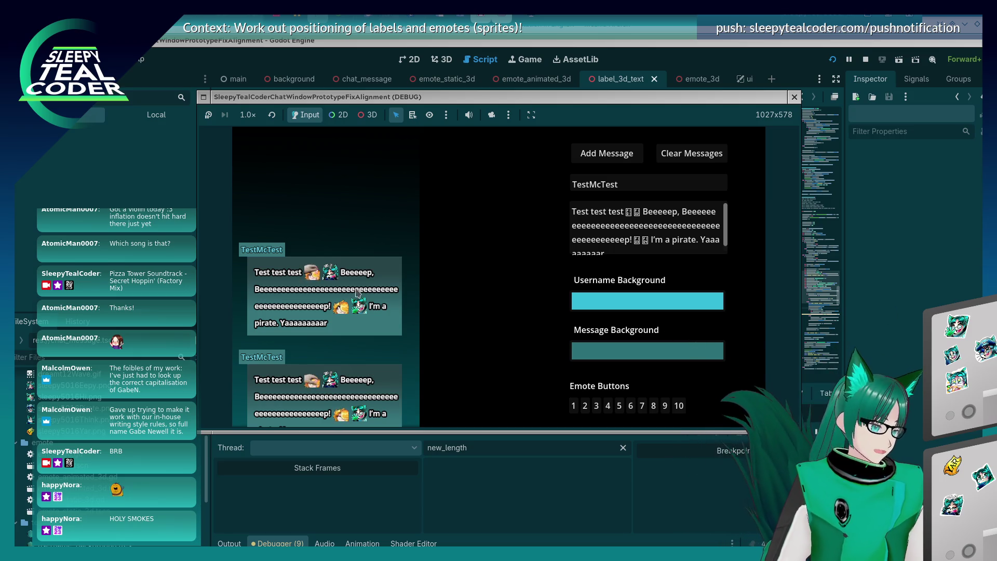
pyautogui.press('F8')
pyautogui.scroll(-2, 538, 296)
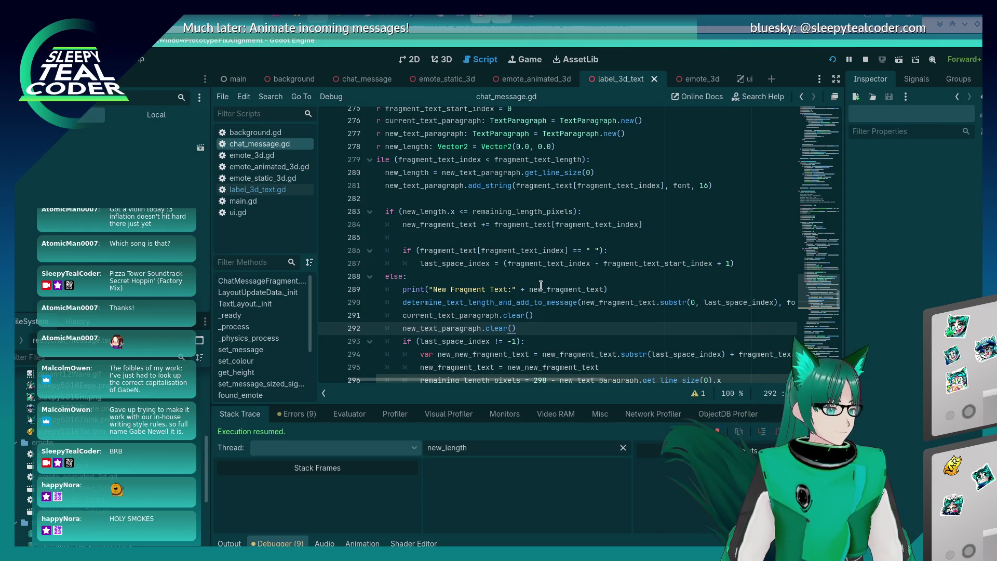
# - Inspect the wrapping loop, glance at the game window, and save chat_message.gd
pyautogui.scroll(-2, 552, 275)
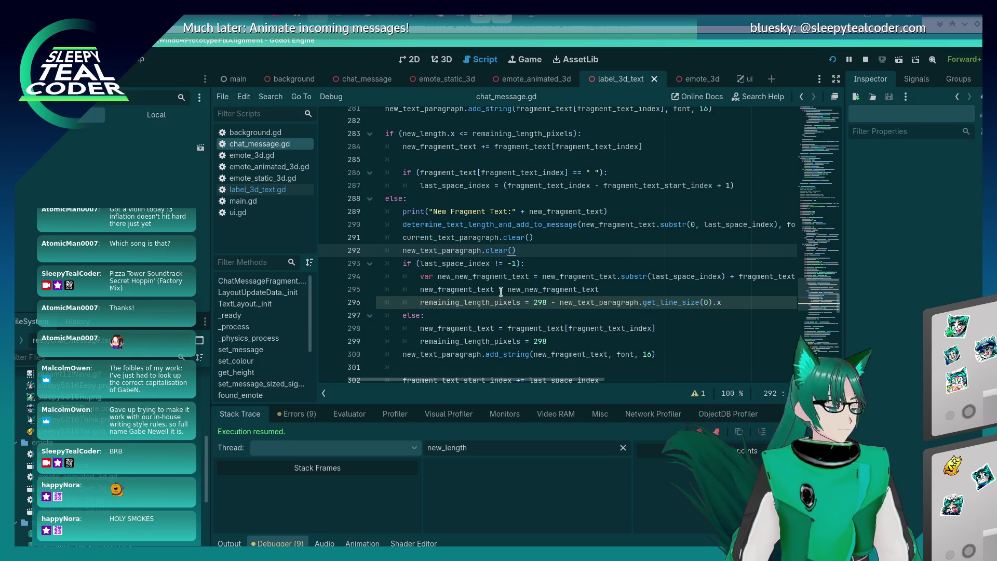
pyautogui.moveTo(487, 303)
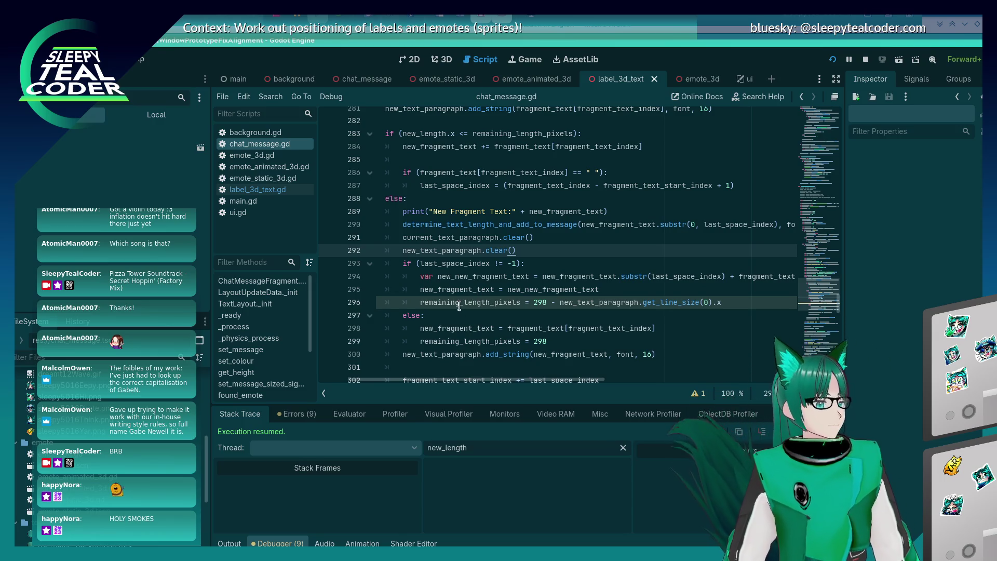
pyautogui.moveTo(458, 292)
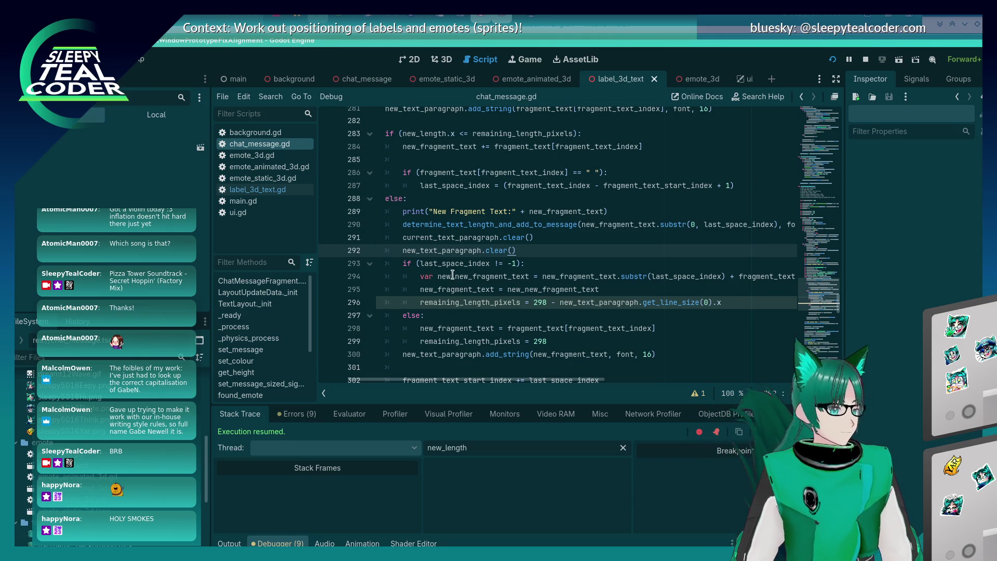
pyautogui.hotkey('alt', 'Tab')
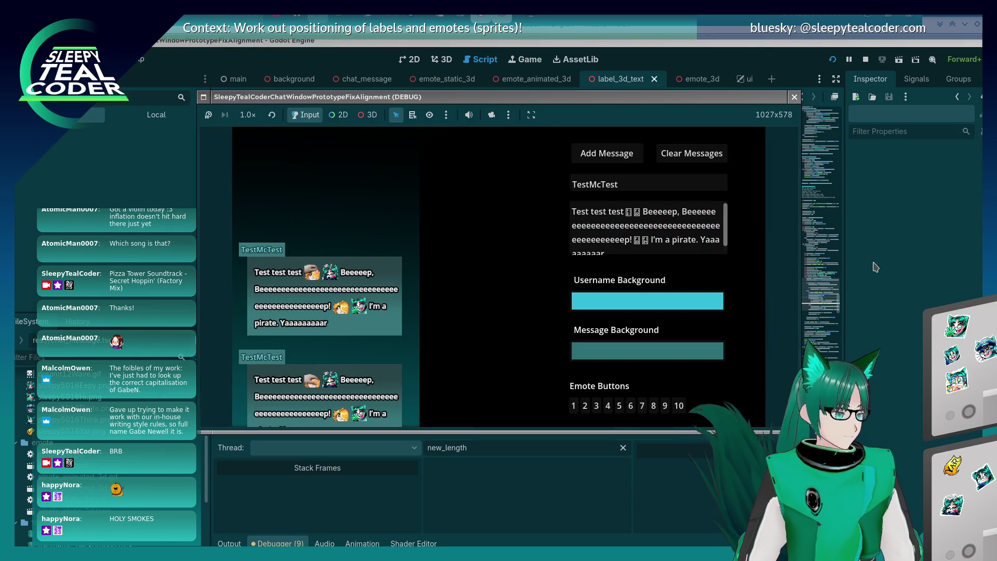
pyautogui.click(858, 275)
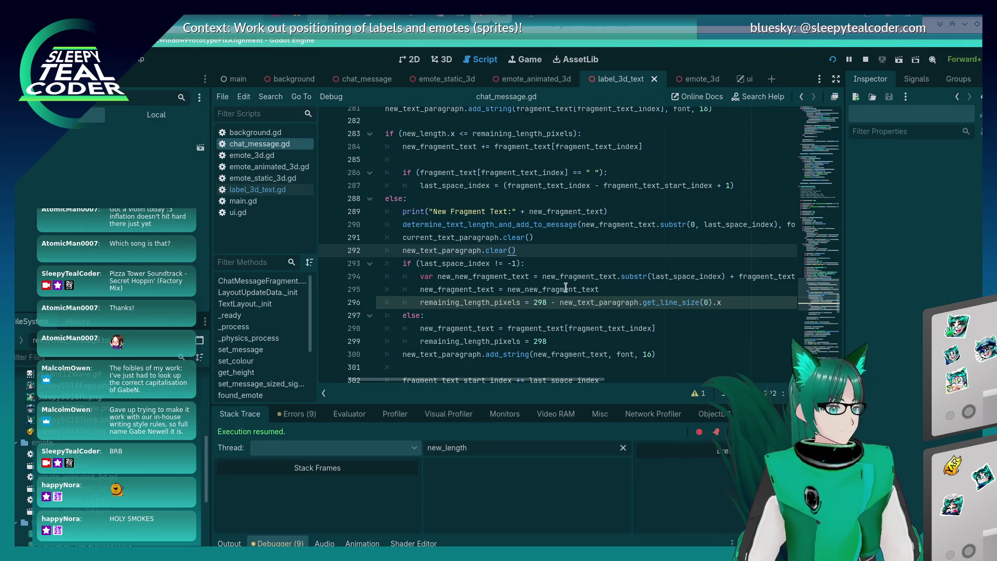
pyautogui.scroll(1, 561, 276)
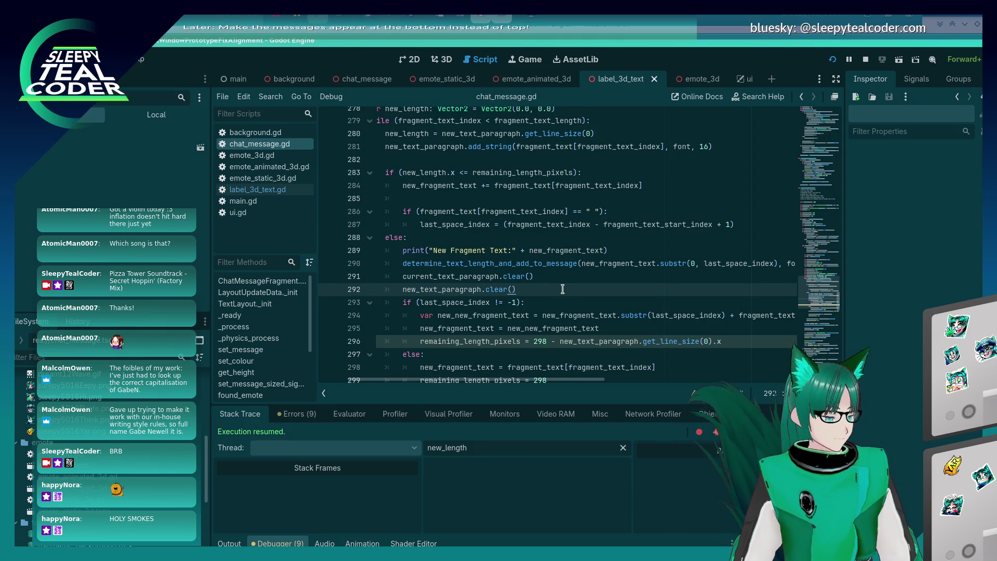
pyautogui.hotkey('ctrl', 's')
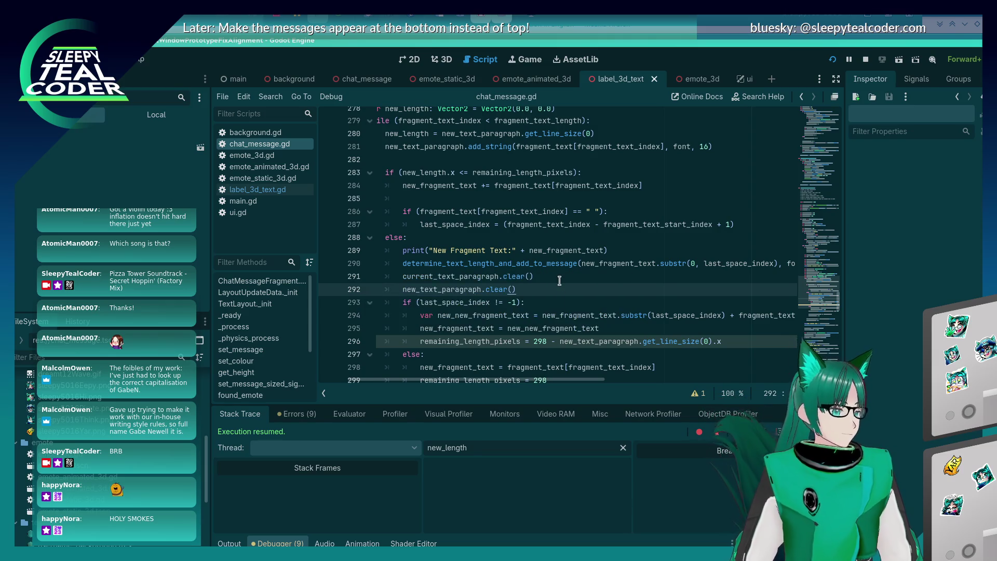
# - Compare the print and fragment-adding lines 289–290 against the C++ label code and the game
pyautogui.hotkey('alt', 'Tab')
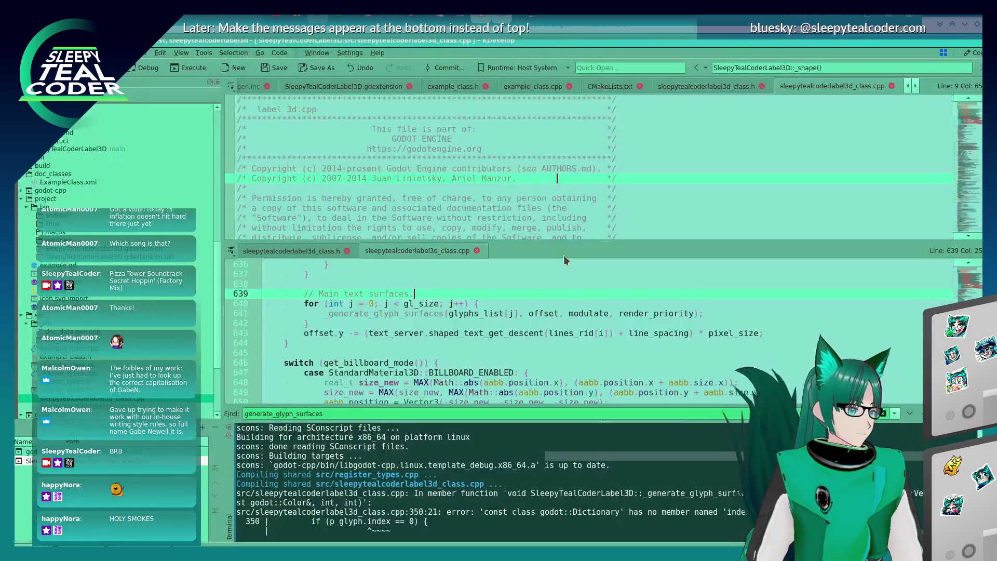
pyautogui.hotkey('alt', 'Tab')
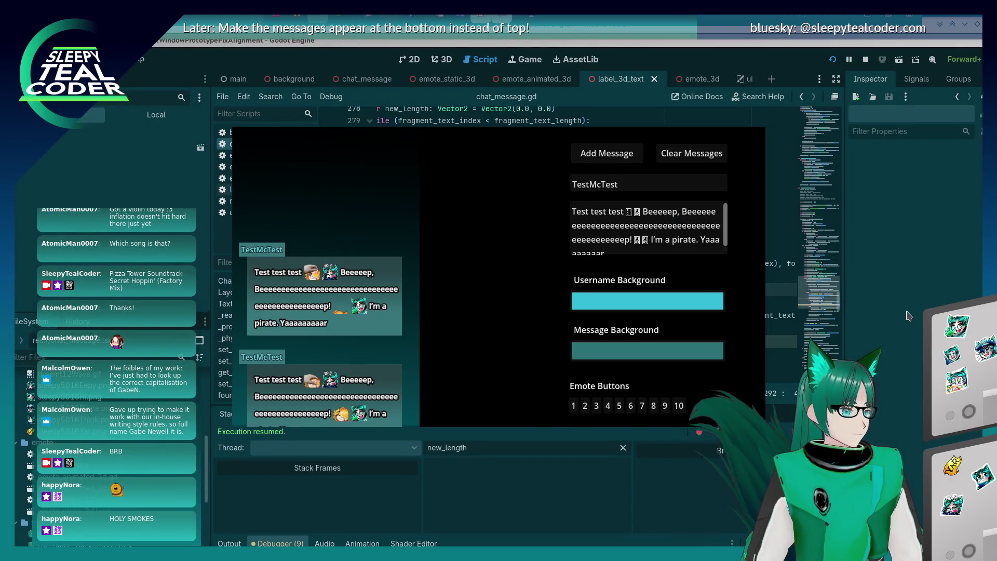
pyautogui.click(563, 251)
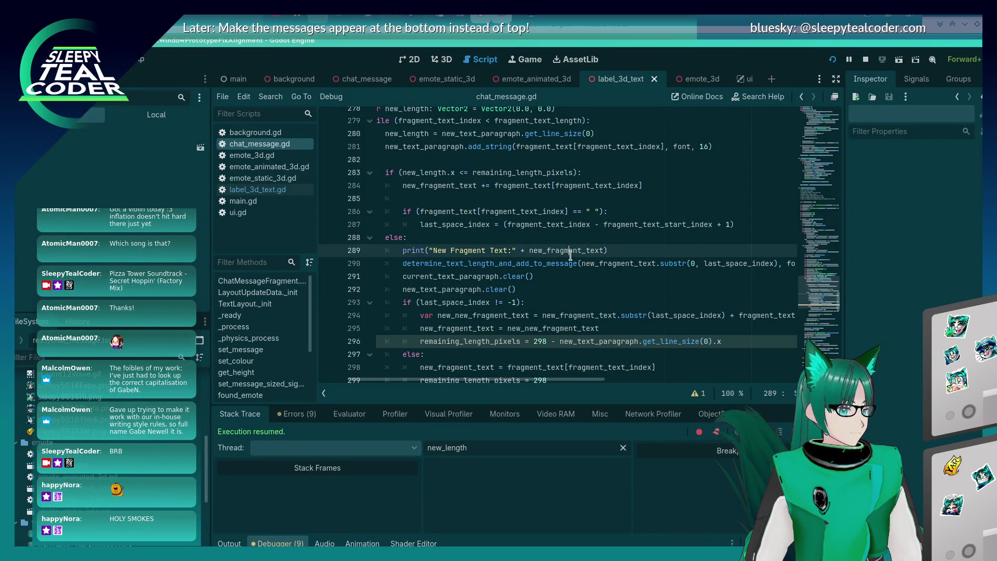
pyautogui.click(566, 263)
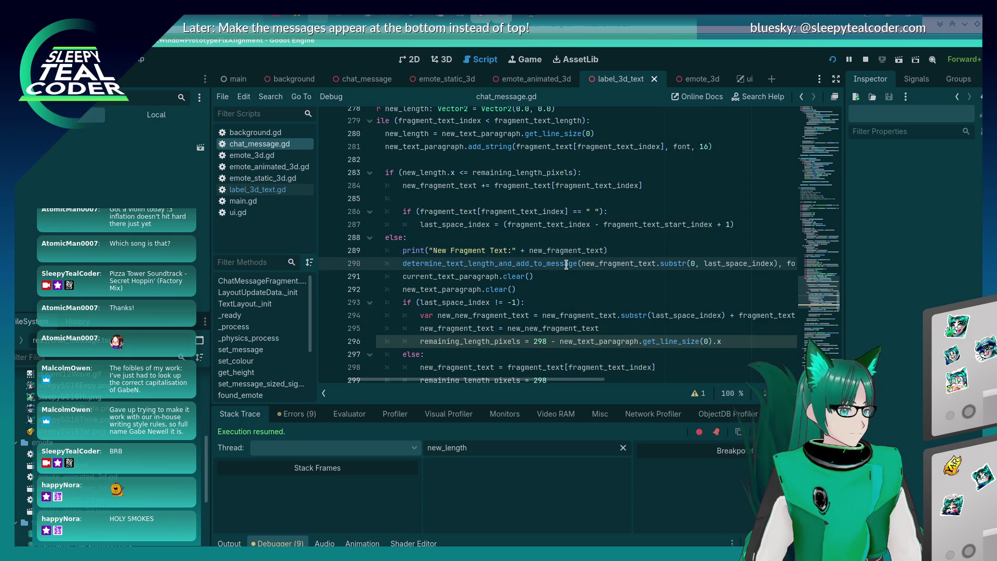
pyautogui.moveTo(568, 254)
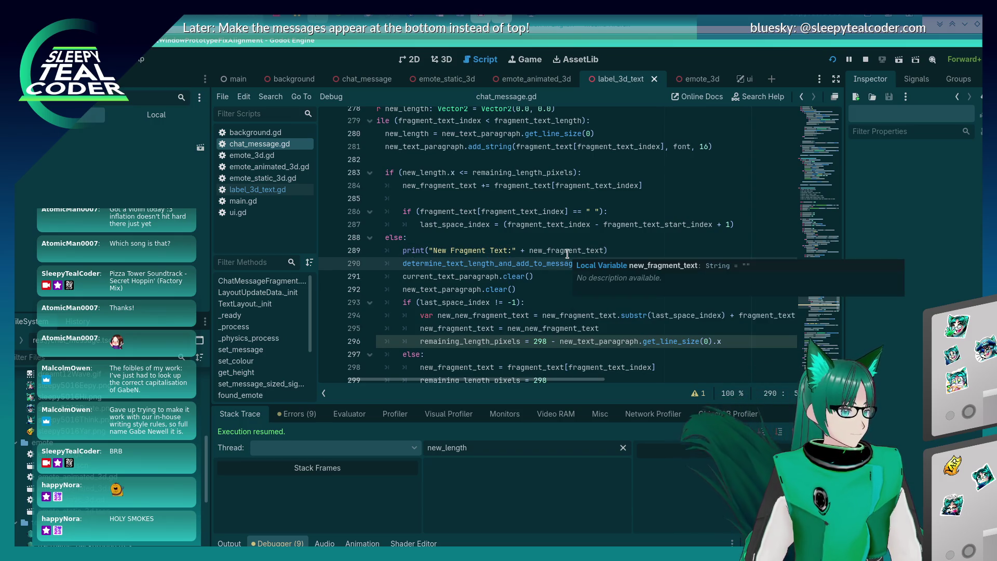
pyautogui.scroll(-2, 533, 298)
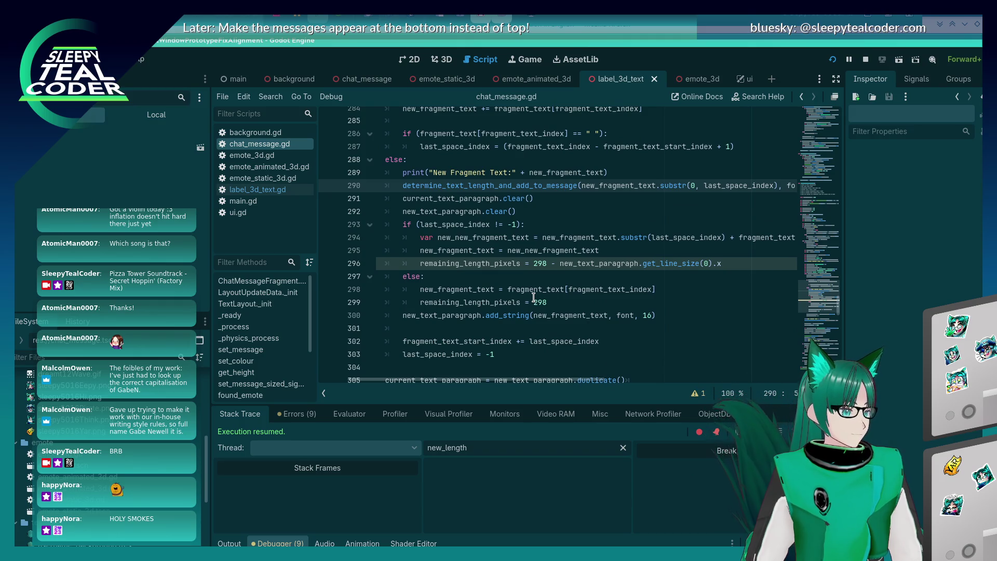
pyautogui.hotkey('alt', 'Tab')
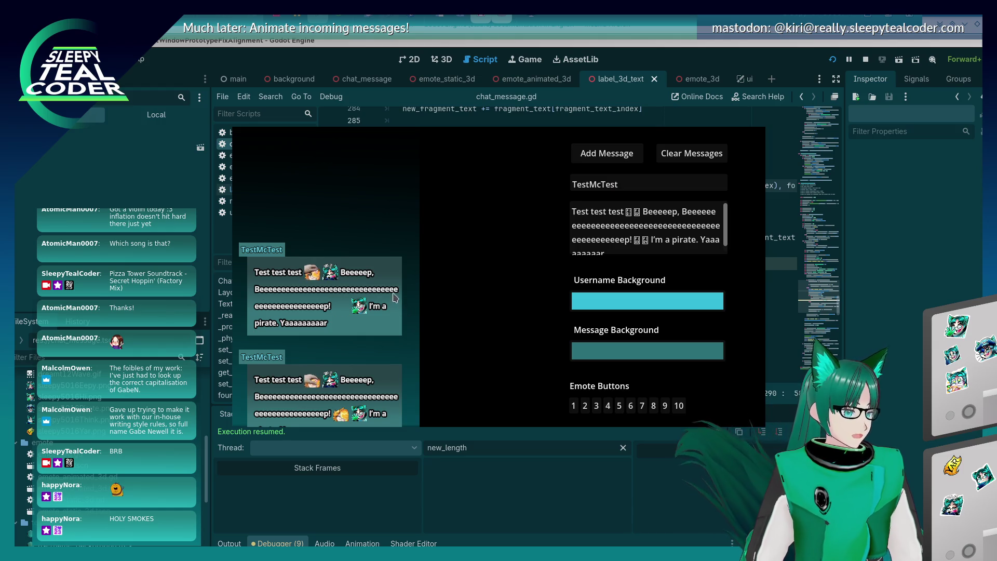
pyautogui.hotkey('alt', 'Tab')
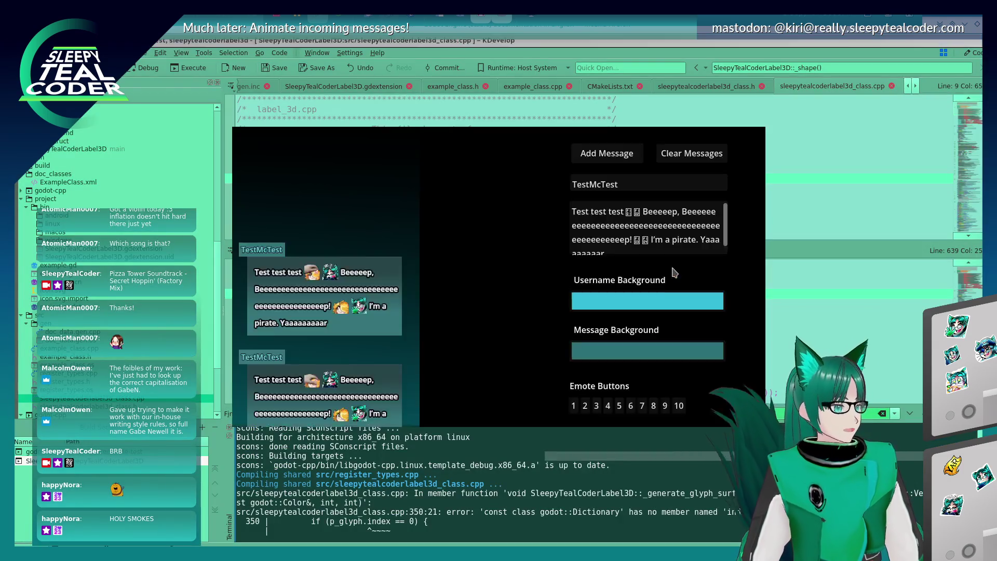
pyautogui.hotkey('alt', 'Tab')
pyautogui.hotkey('alt', 'Tab')
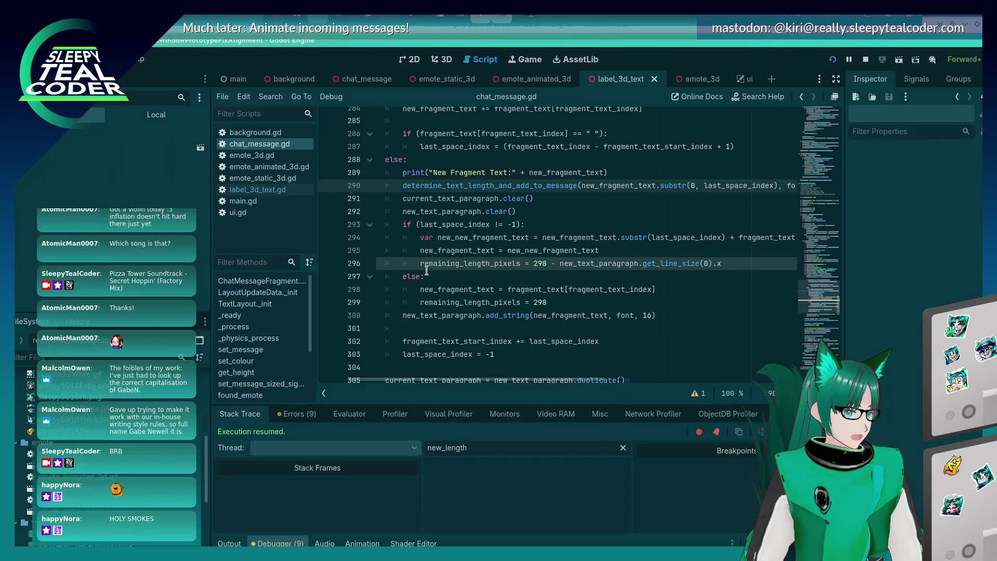
# - Step through lines 290–293 of the loop, then bring the running chat prototype forward
pyautogui.click(638, 238)
pyautogui.click(637, 230)
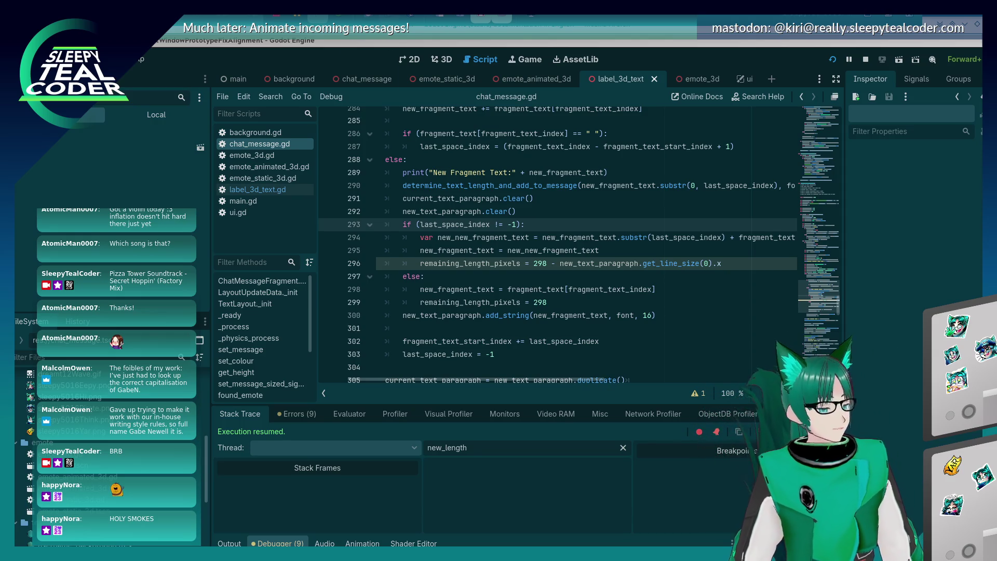
pyautogui.click(537, 212)
pyautogui.scroll(2, 538, 212)
pyautogui.click(538, 274)
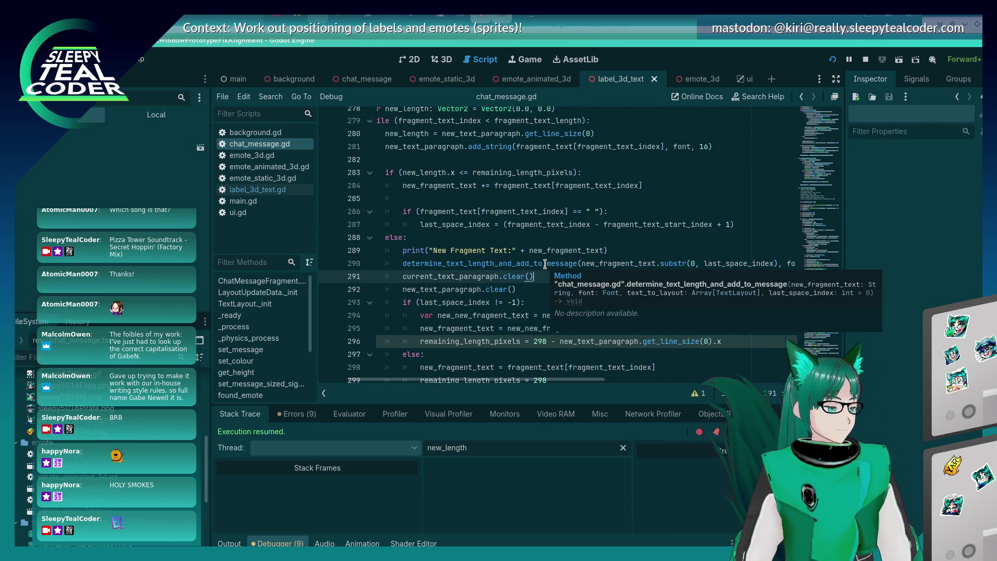
pyautogui.press('Up')
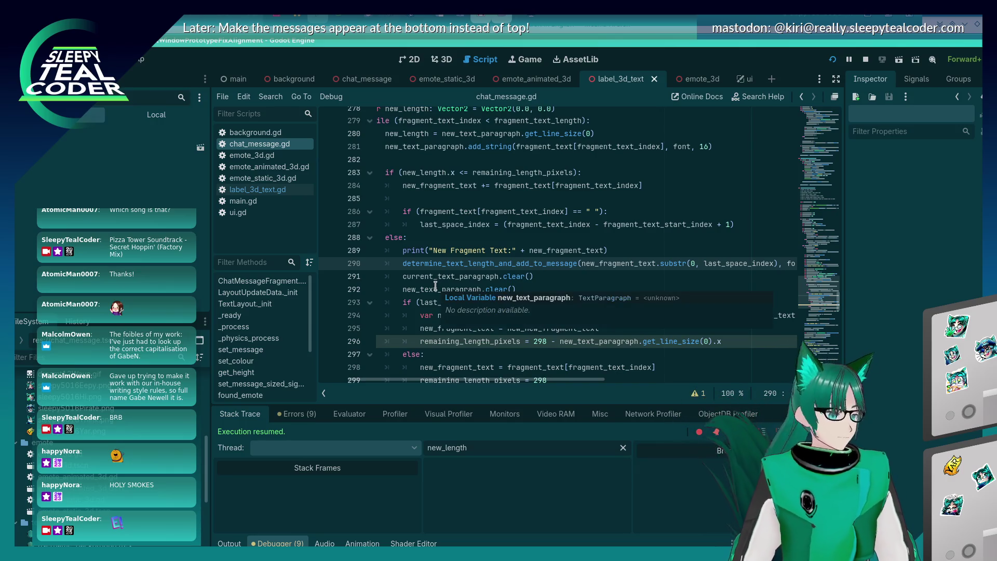
pyautogui.hotkey('alt', 'Tab')
pyautogui.hotkey('alt', 'Tab')
pyautogui.hotkey('alt', 'Tab')
pyautogui.click(378, 281)
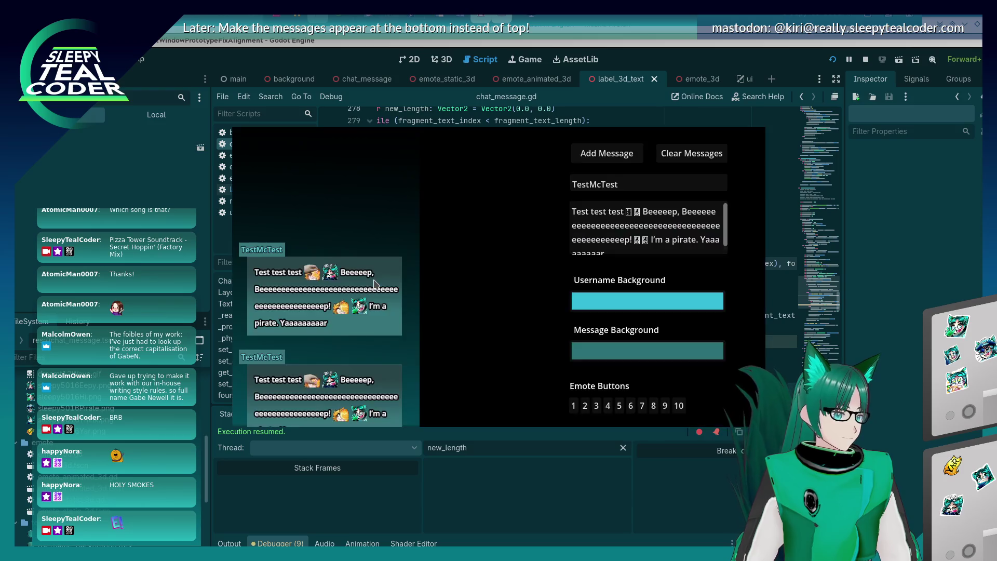
# - Back in chat_message.gd, review the determine_text_length_and_add_to_message call, scrolling its long line sideways
pyautogui.click(817, 310)
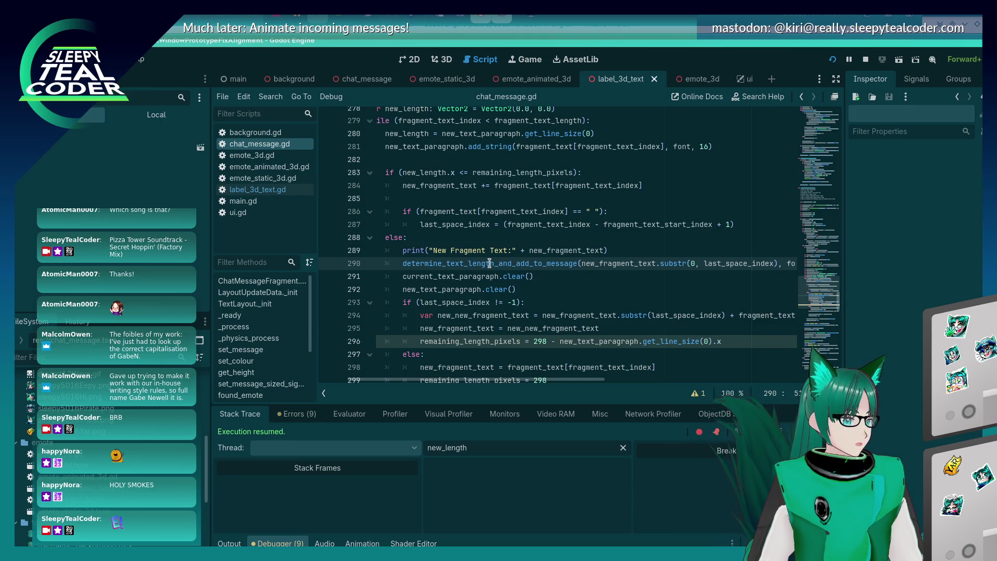
pyautogui.moveTo(489, 265)
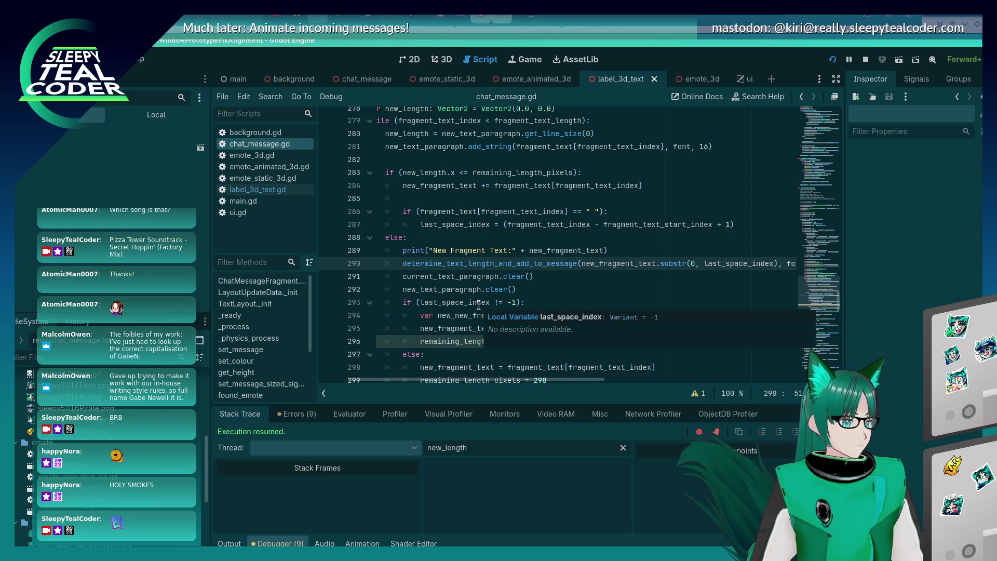
pyautogui.hscroll(3, 520, 363)
pyautogui.hscroll(-3, 523, 400)
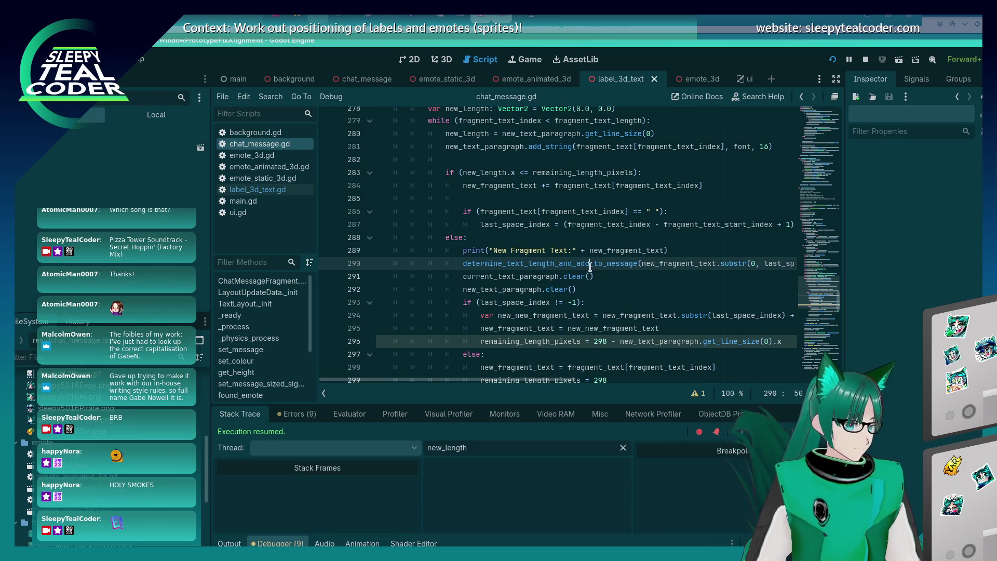
# - Review the else: and print lines of the loop, then switch to the running game's debug window
pyautogui.press('End')
pyautogui.press('Home')
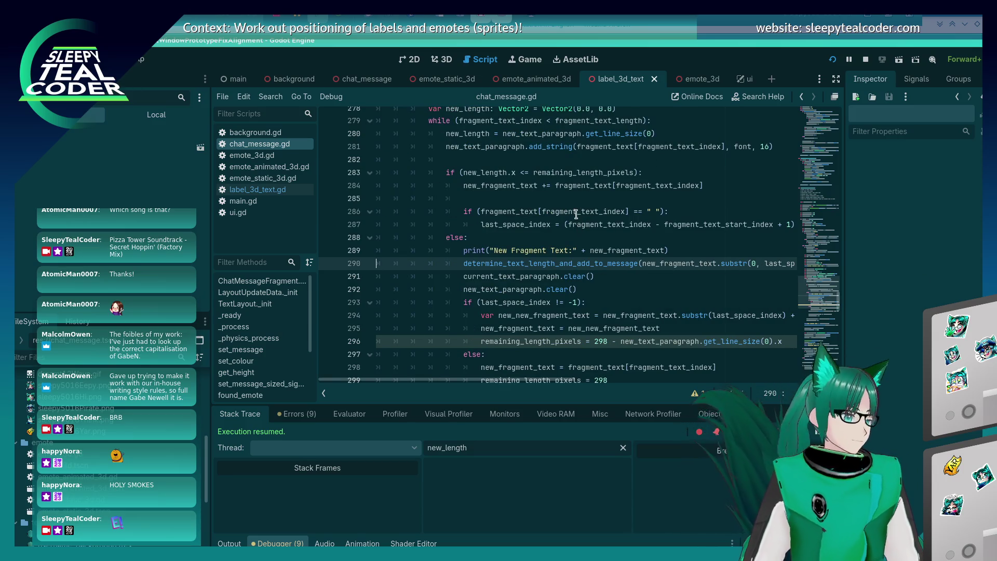
pyautogui.scroll(1, 571, 222)
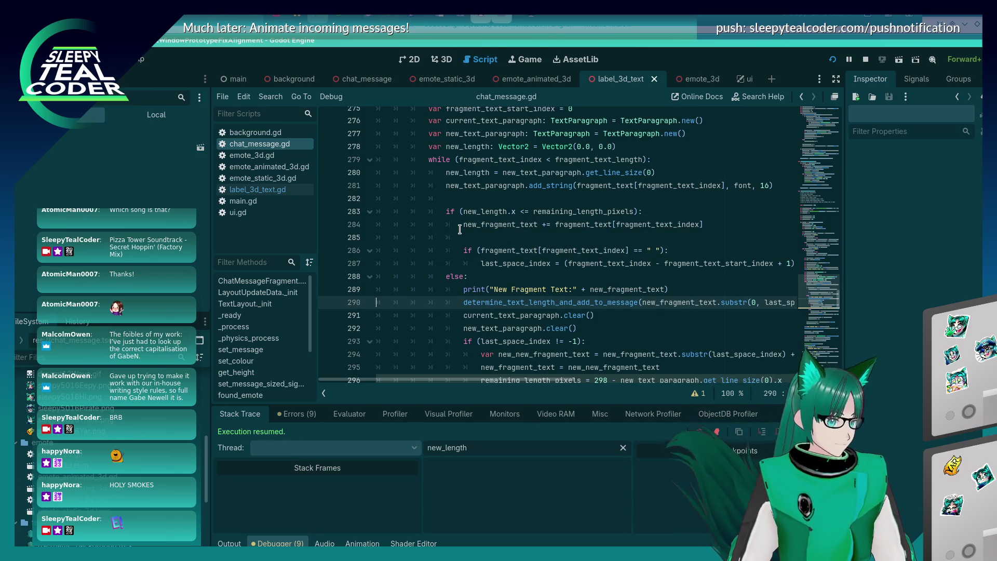
pyautogui.click(472, 277)
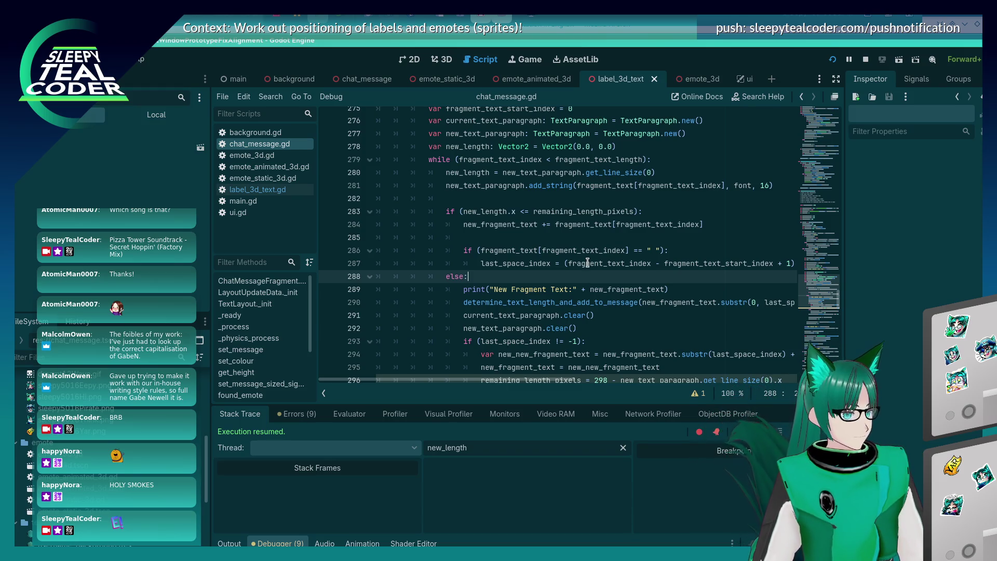
pyautogui.click(672, 293)
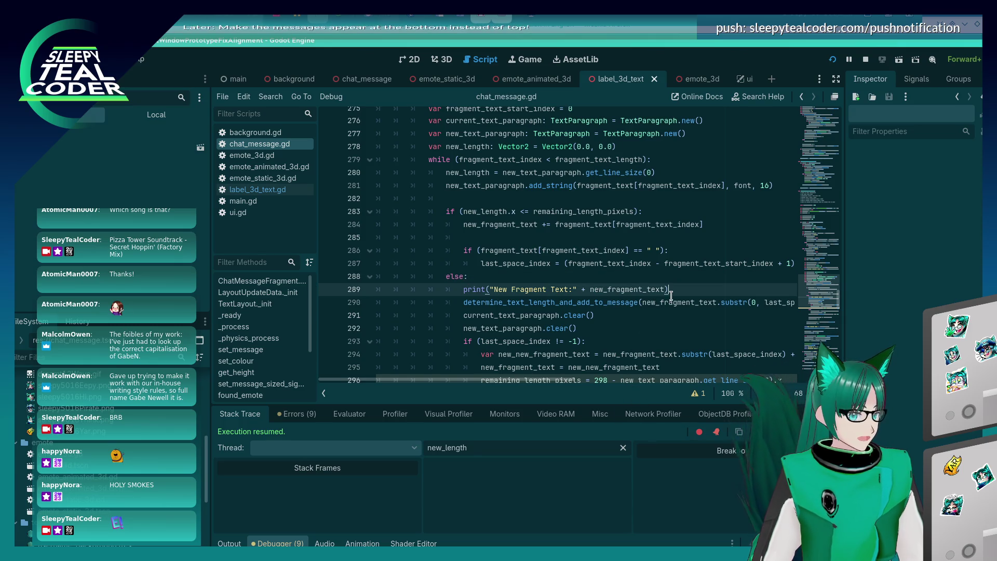
pyautogui.moveTo(483, 379)
pyautogui.mouseDown()
pyautogui.moveTo(513, 378)
pyautogui.moveTo(504, 379)
pyautogui.mouseUp()
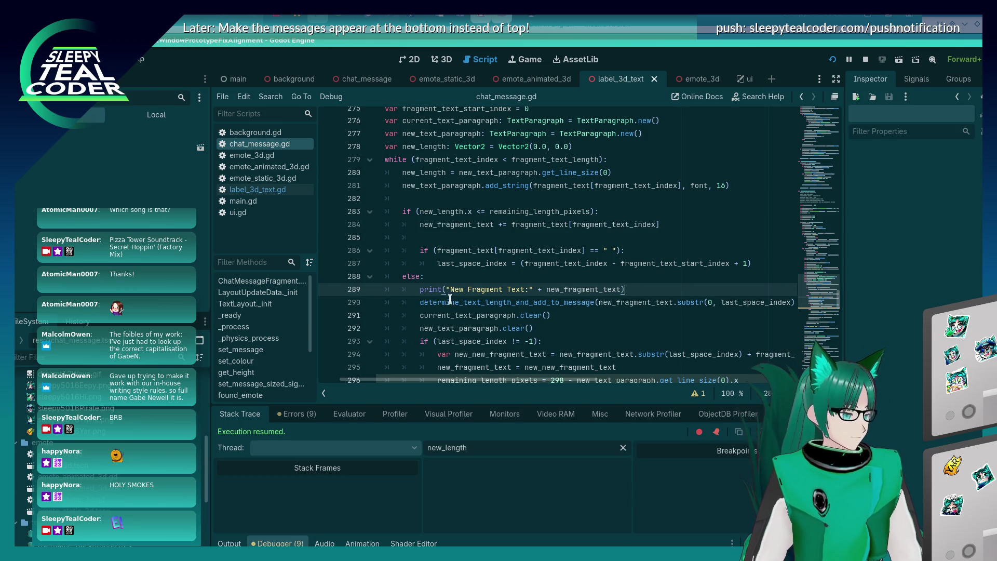
pyautogui.hotkey('alt', 'Tab')
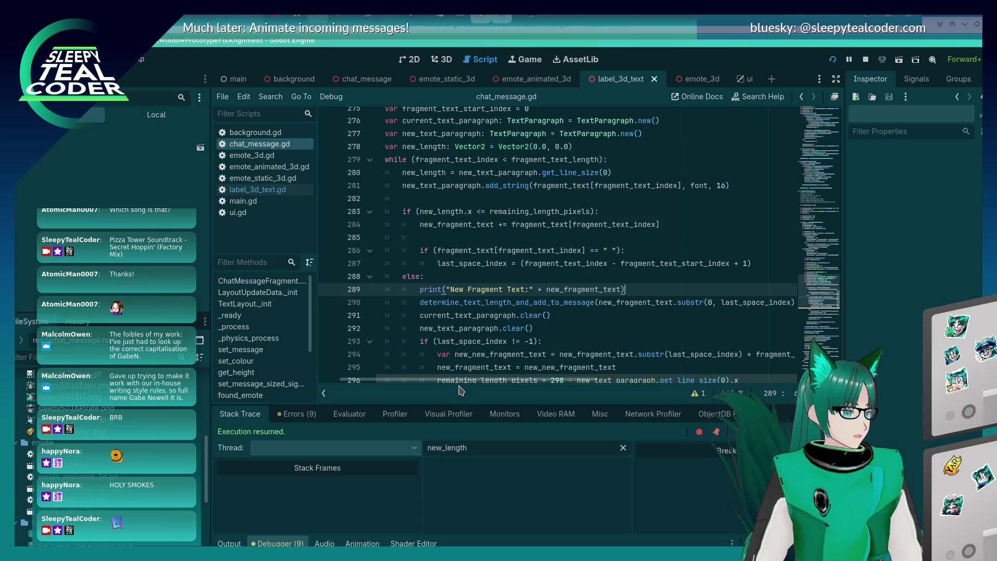
pyautogui.hscroll(-2, 394, 367)
pyautogui.hotkey('alt', 'Tab')
pyautogui.hotkey('alt', 'Tab')
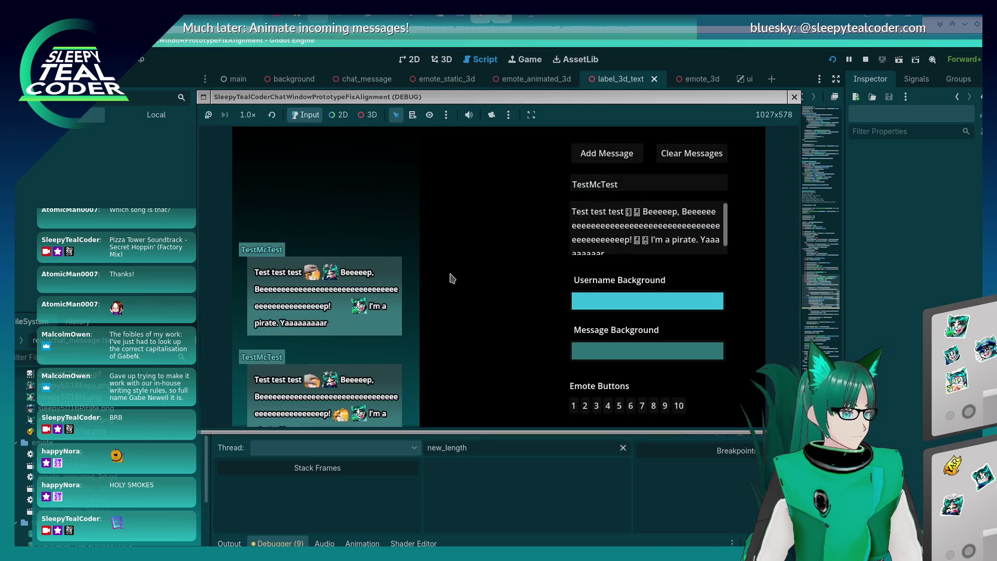
# - Clear the chat, trim e's from the test message, post it twice to check the wrapping, then close the game
pyautogui.click(631, 237)
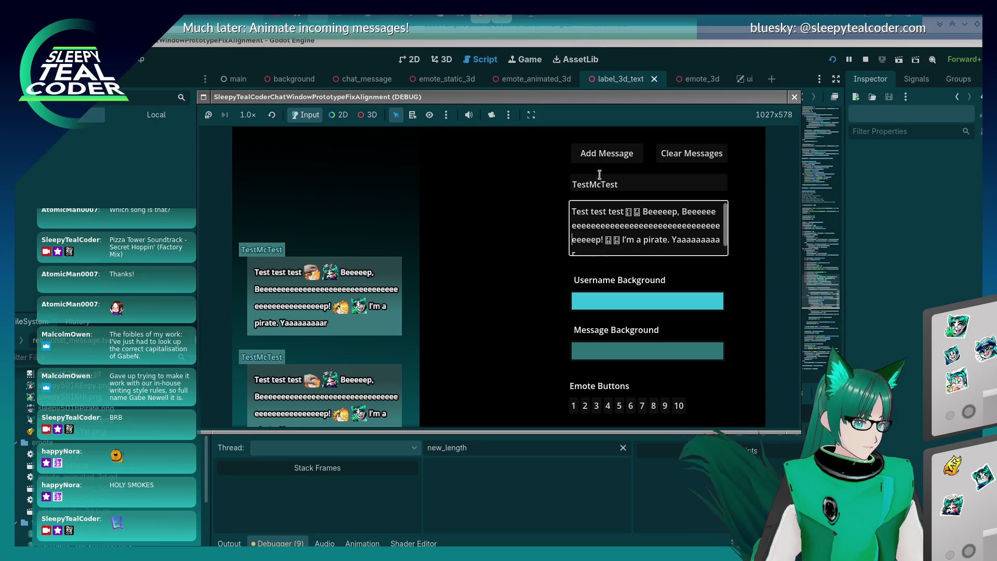
pyautogui.click(694, 154)
pyautogui.click(606, 154)
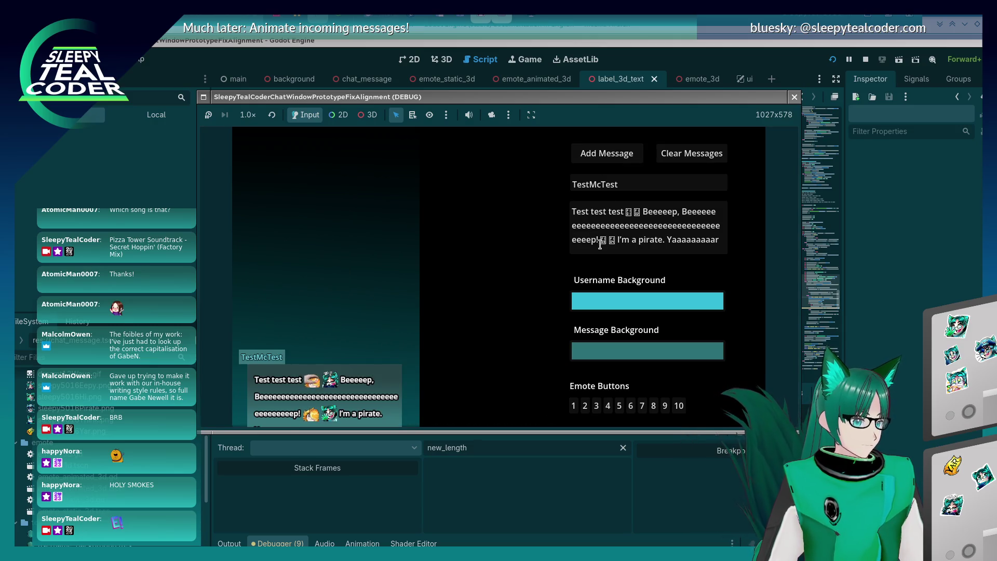
pyautogui.click(577, 240)
pyautogui.moveTo(590, 240); pyautogui.dragTo(699, 225)
pyautogui.press('BackSpace')
pyautogui.click(627, 155)
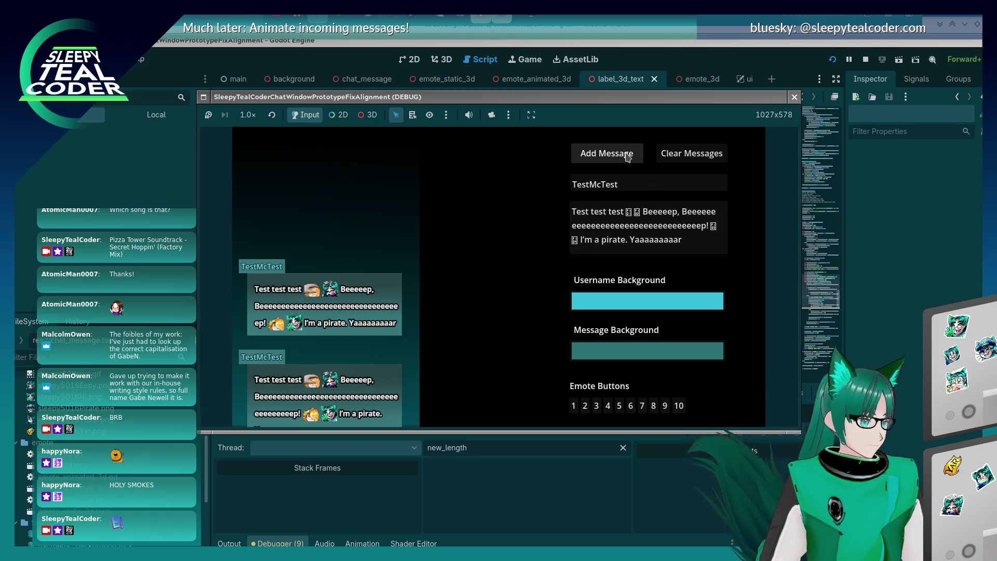
pyautogui.click(703, 226)
pyautogui.press('BackSpace')
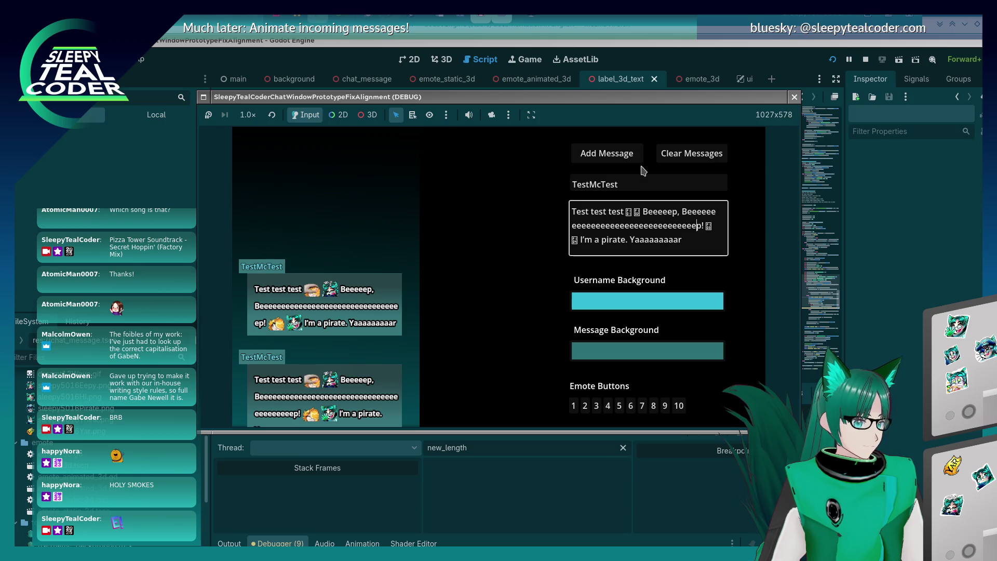
pyautogui.click(605, 154)
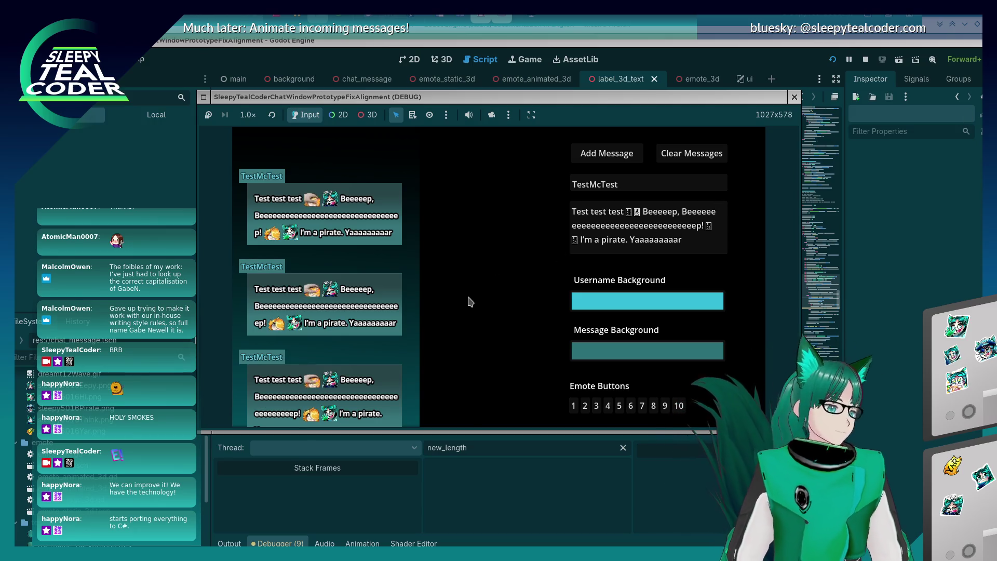
pyautogui.click(958, 261)
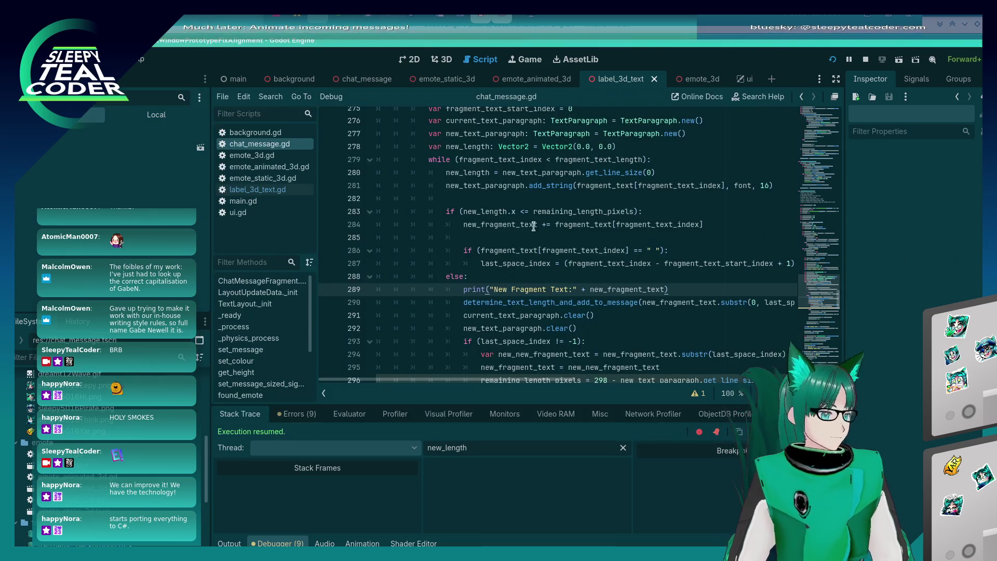
# - Highlight new_fragment_text, check the Output log's printed fragment and pixel-length lines, and select lines 287–288
pyautogui.doubleClick(602, 290)
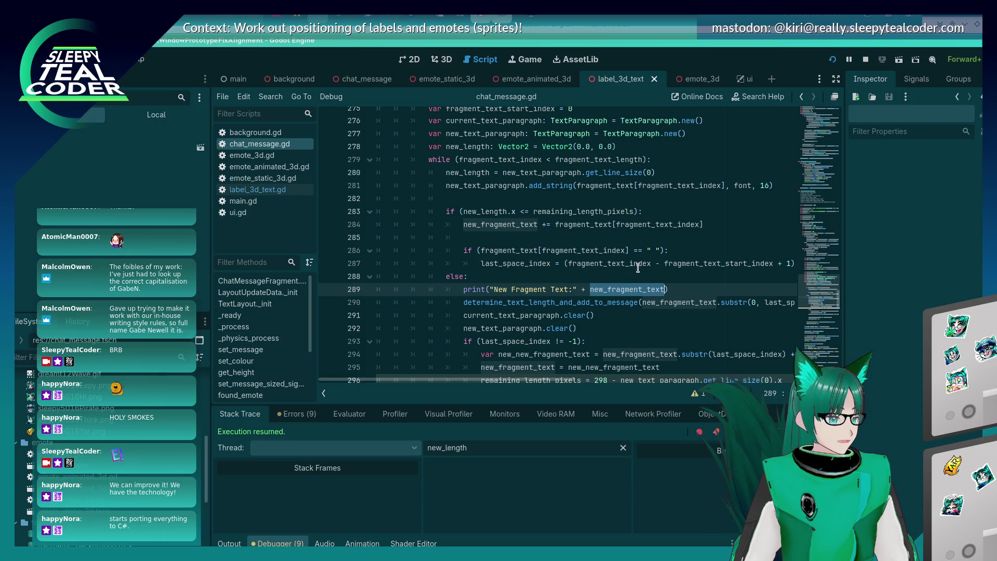
pyautogui.click(229, 543)
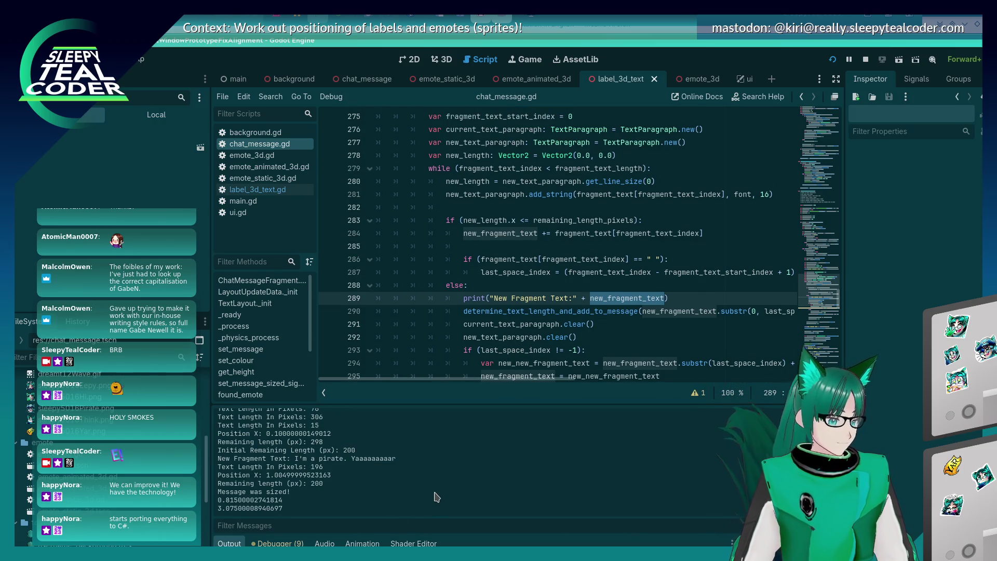
pyautogui.scroll(3, 435, 498)
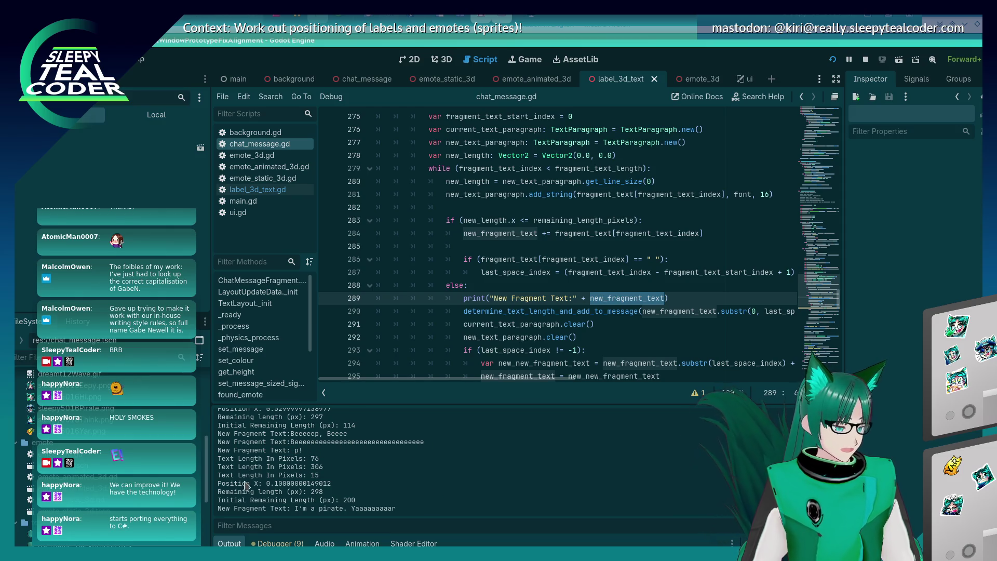
pyautogui.hotkey('alt', 'Tab')
pyautogui.hotkey('alt', 'Tab')
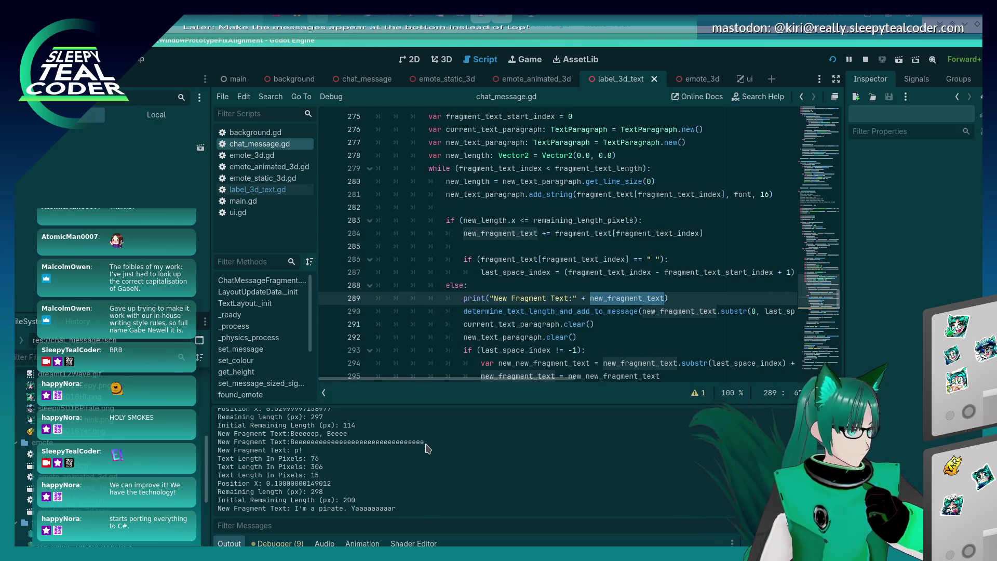
pyautogui.hotkey('alt', 'Tab')
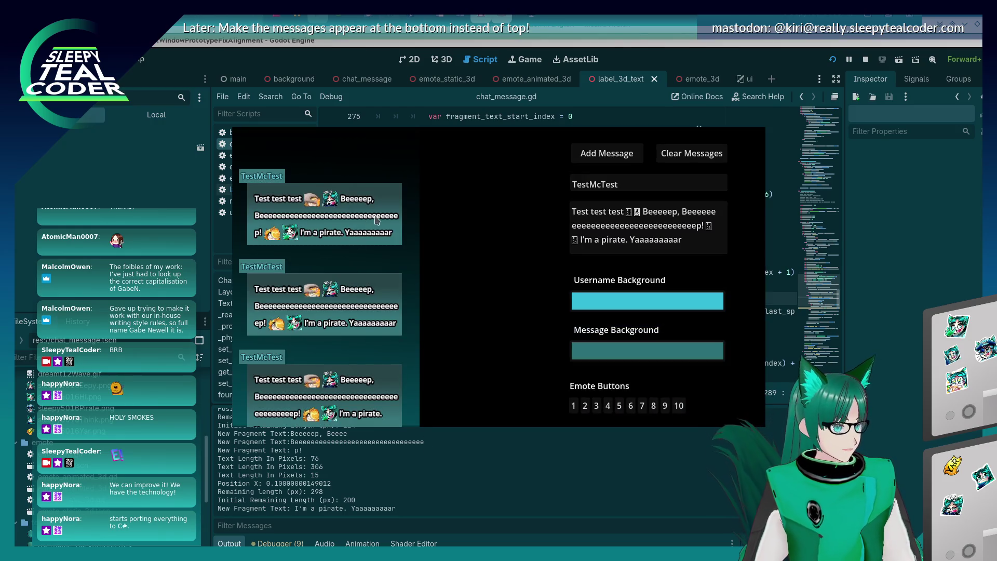
pyautogui.hotkey('alt', 'Tab')
pyautogui.click(548, 272)
pyautogui.hotkey('shift', 'Down')
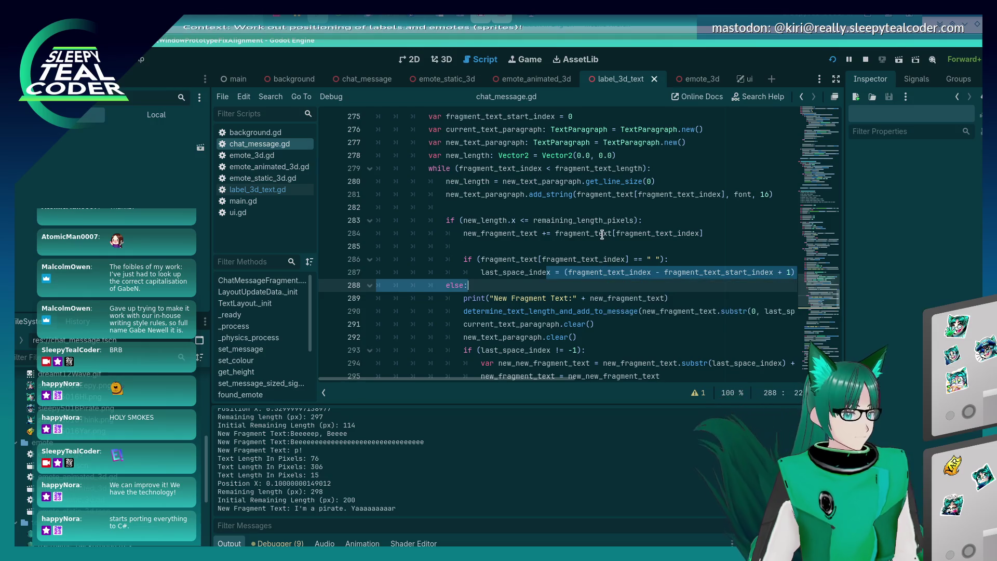
# - Replace new_fragment_text with current_text_paragraph.to_string() in the line 290 call, then save and run
pyautogui.hscroll(3, 584, 301)
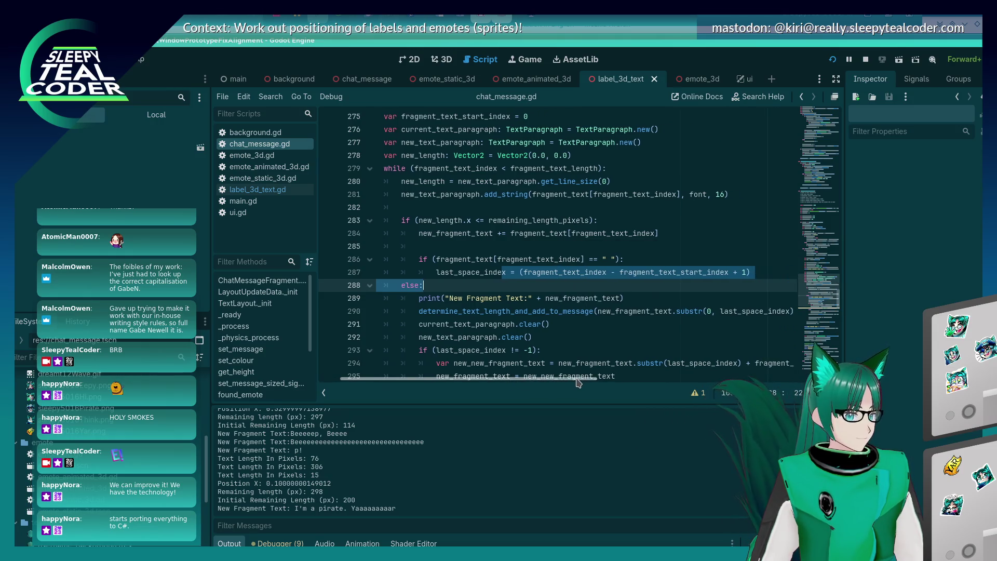
pyautogui.click(562, 311)
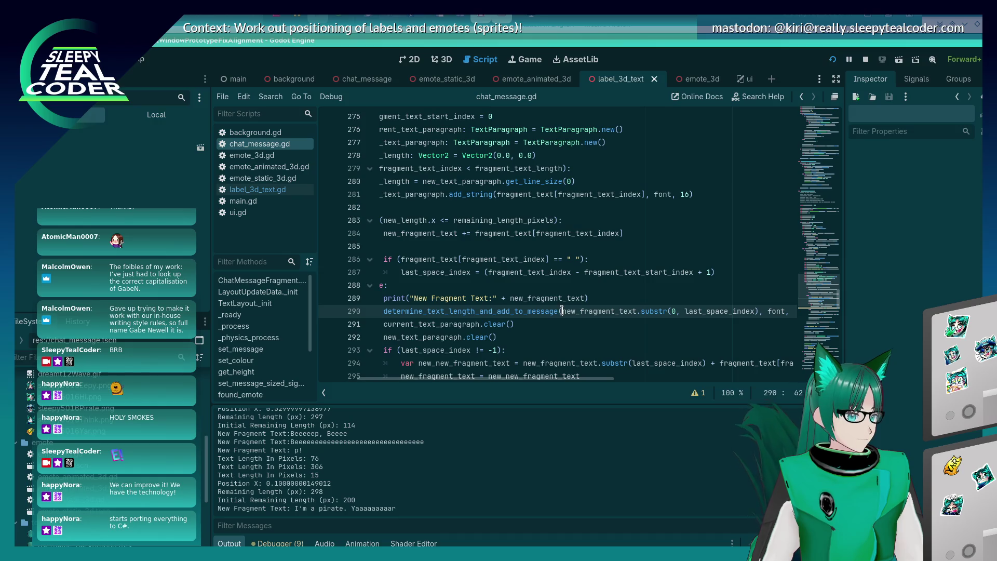
pyautogui.moveTo(561, 311); pyautogui.dragTo(638, 311)
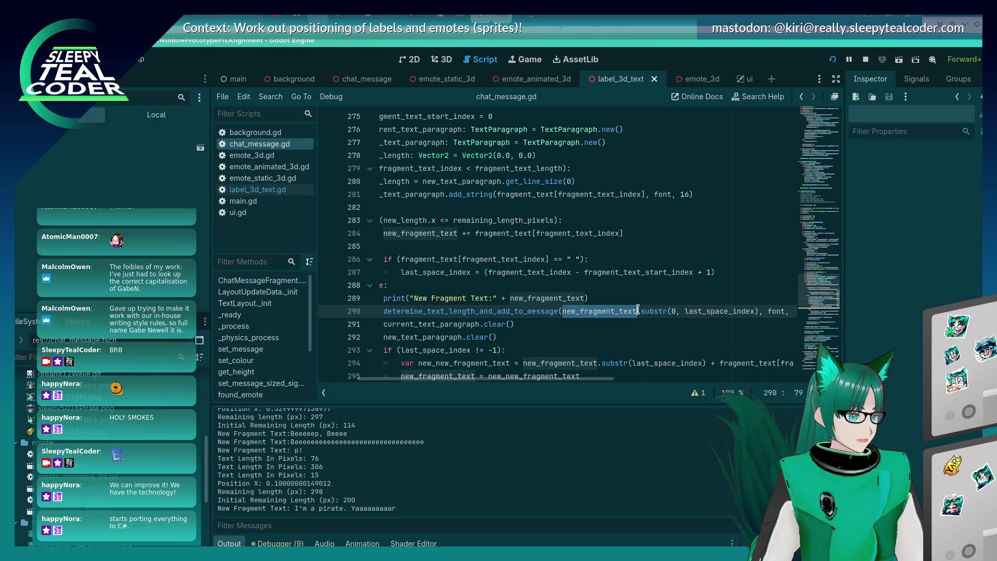
pyautogui.write('curr')
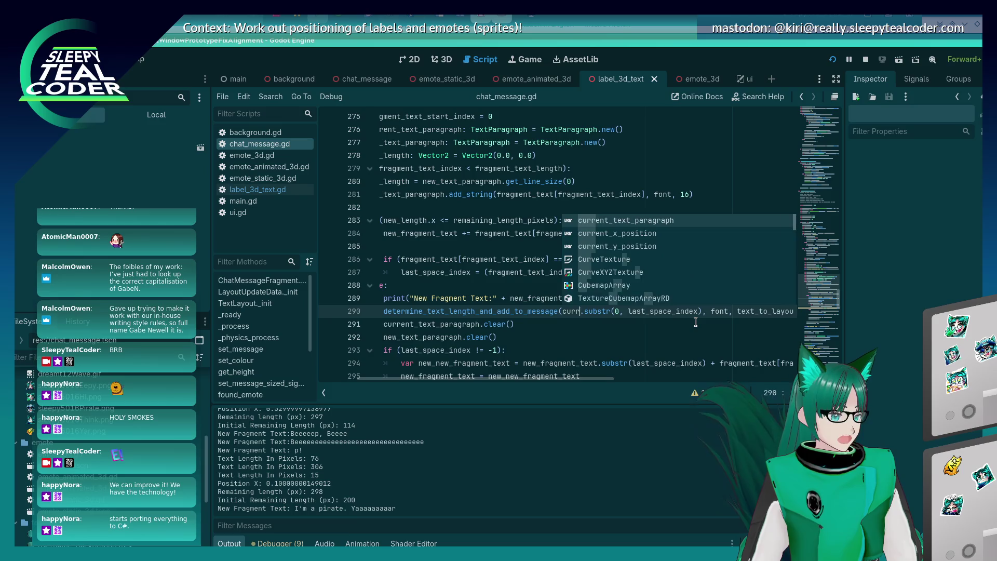
pyautogui.press('Return')
pyautogui.write('.get')
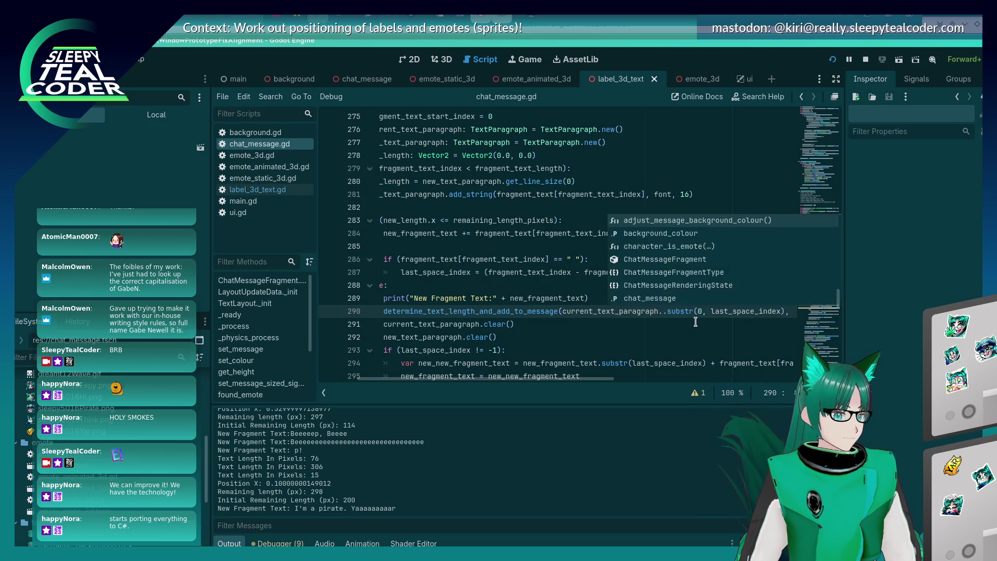
pyautogui.write('_str')
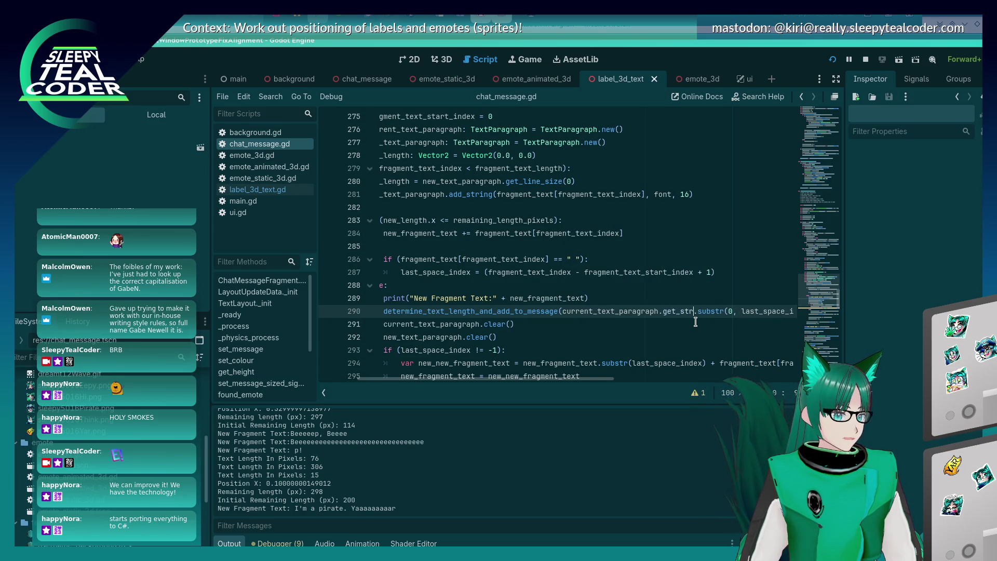
pyautogui.press('BackSpace')
pyautogui.press('BackSpace')
pyautogui.press('BackSpace')
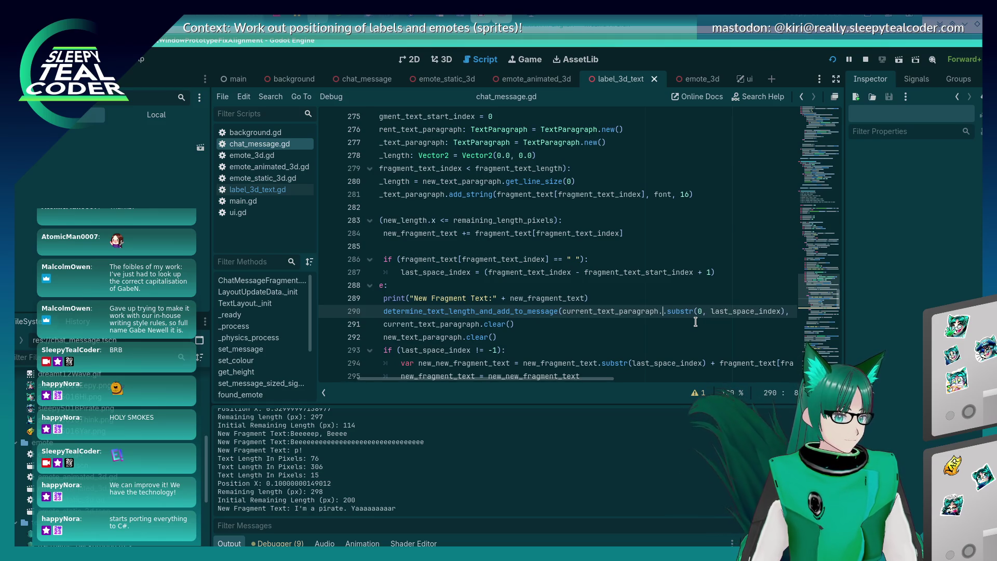
pyautogui.write('st')
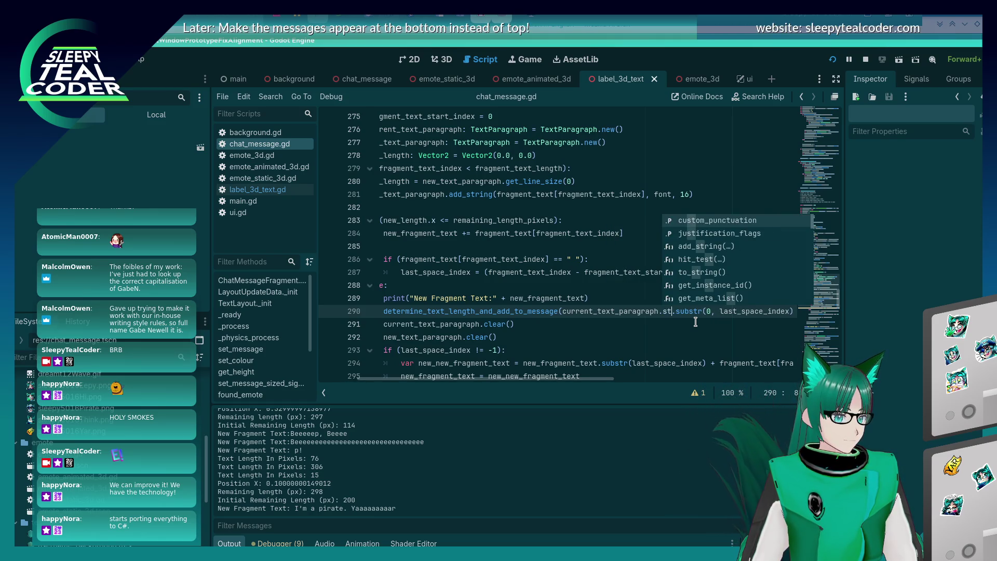
pyautogui.write('rin')
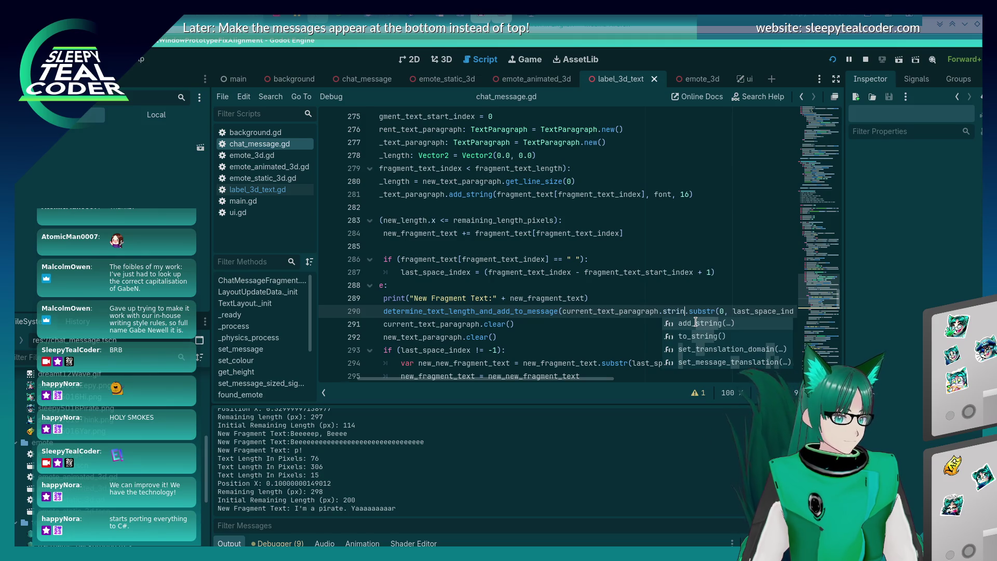
pyautogui.press('Down')
pyautogui.press('Return')
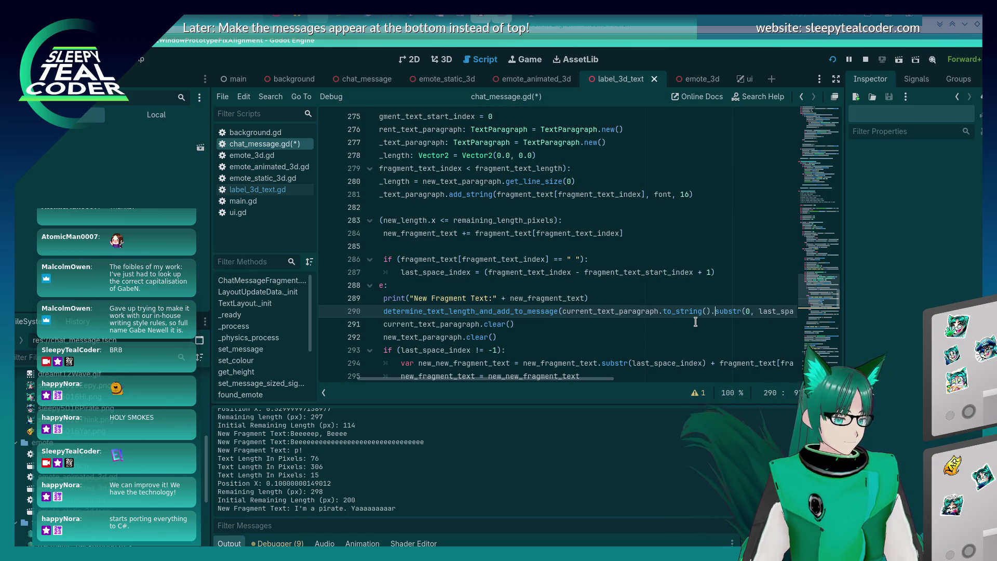
pyautogui.press('Home')
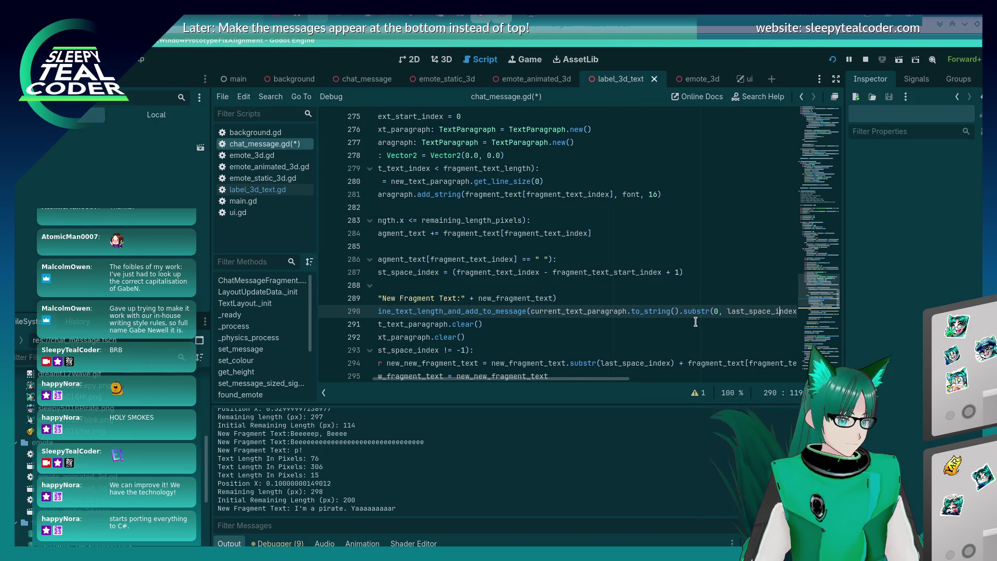
pyautogui.press('Home')
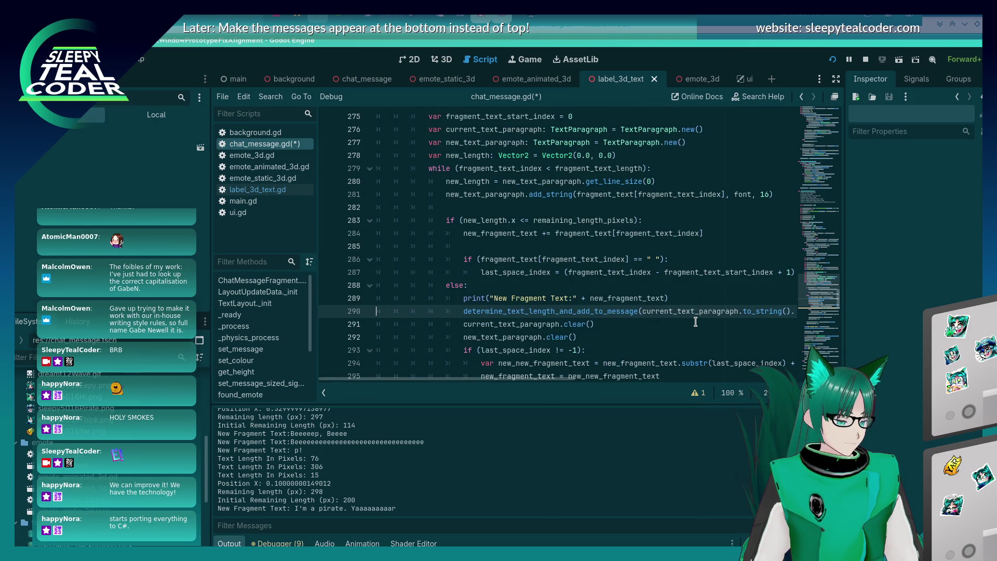
pyautogui.hotkey('ctrl', 's')
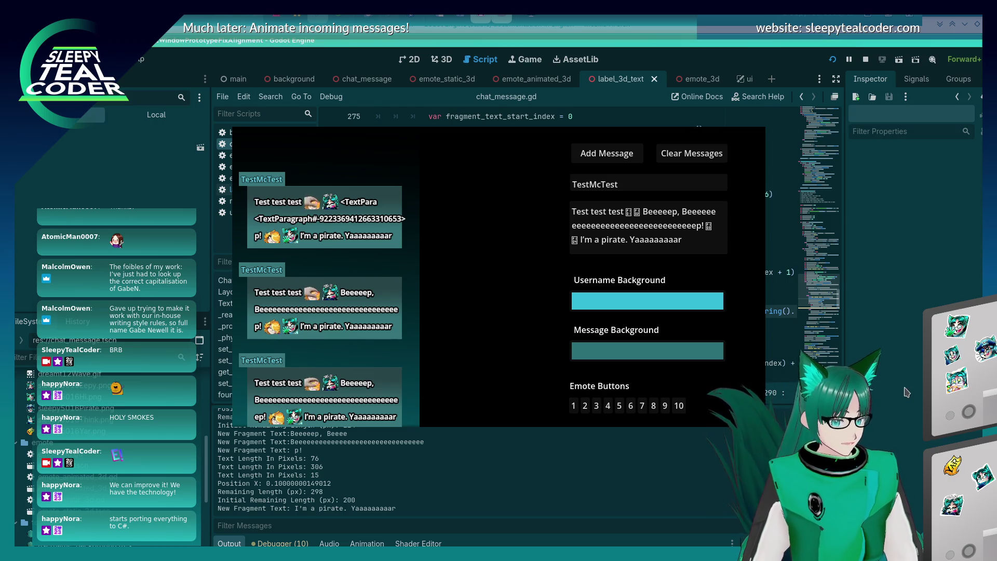
# - Switch from the running game to the Godot docs browser
pyautogui.hotkey('alt', 'Tab')
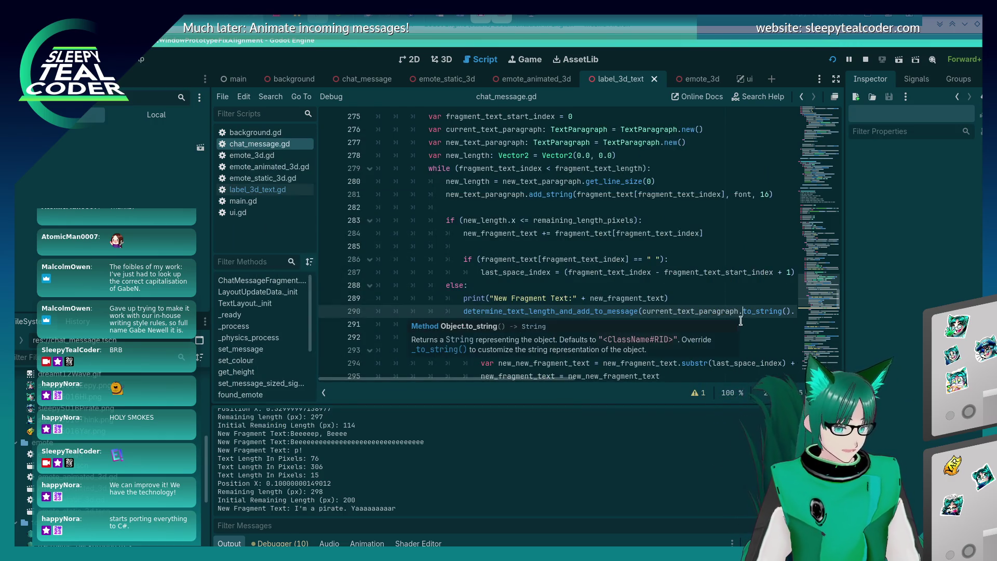
pyautogui.hotkey('alt', 'Tab')
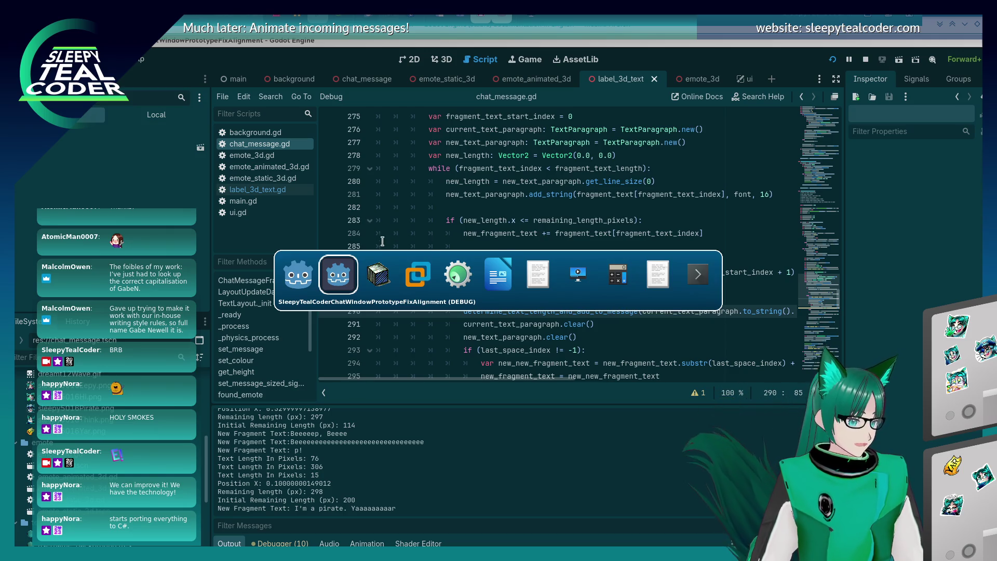
pyautogui.press('Tab')
pyautogui.press('Tab')
# - Search the TextParagraph docs page for 'string' and step through the matches
pyautogui.scroll(4, 738, 298)
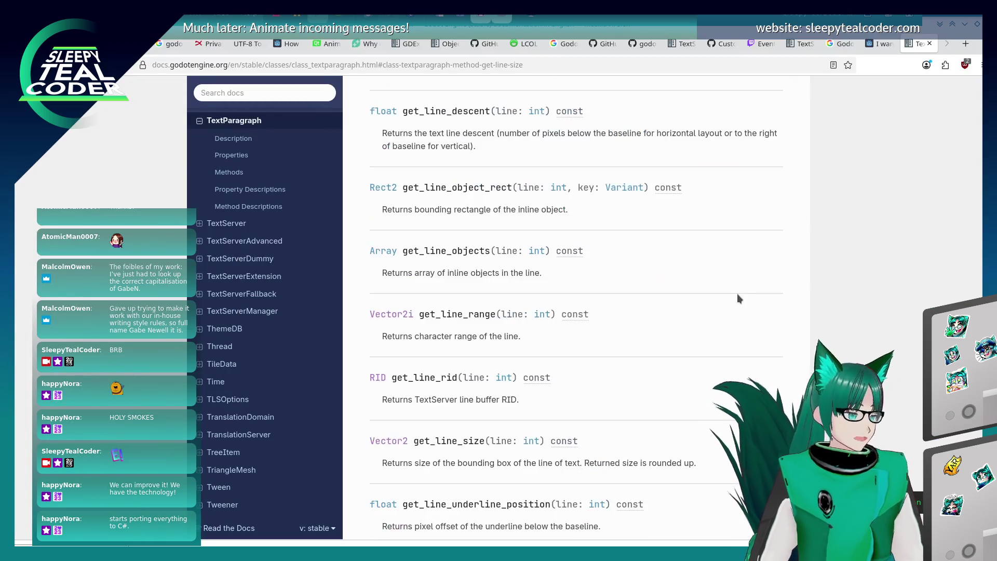
pyautogui.scroll(15, 739, 297)
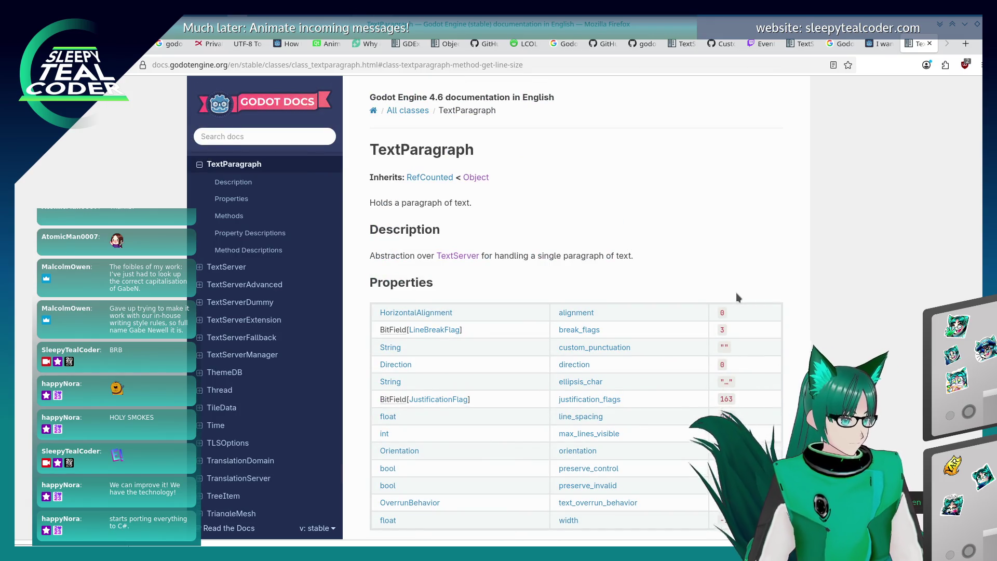
pyautogui.write('string')
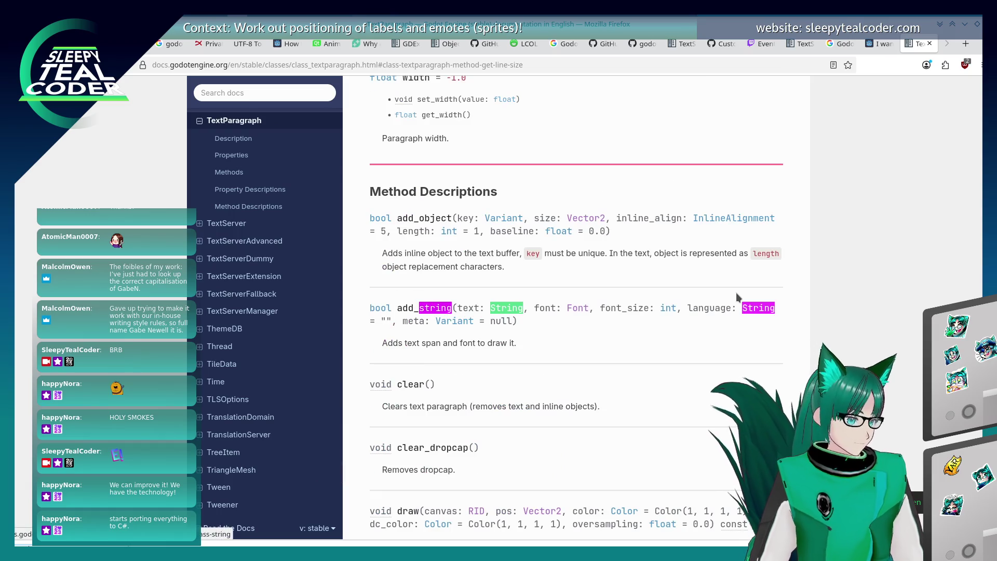
pyautogui.hotkey('shift', 'Return')
pyautogui.hotkey('shift', 'Return')
pyautogui.hotkey('shift', 'Return')
pyautogui.hotkey('shift', 'Return')
pyautogui.hotkey('shift', 'Return')
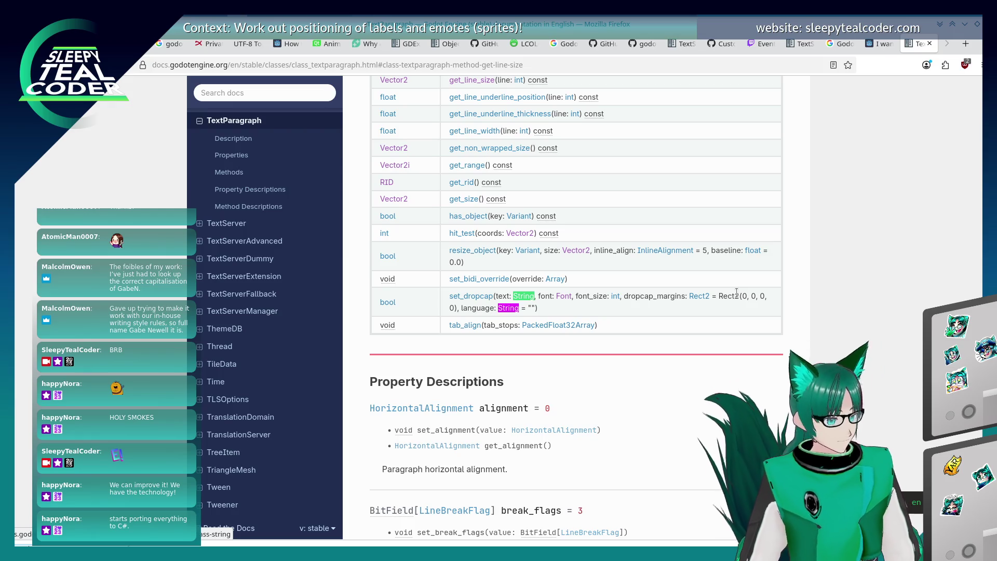
pyautogui.hotkey('shift', 'Return')
pyautogui.hotkey('shift', 'Return')
pyautogui.hotkey('shift', 'Return')
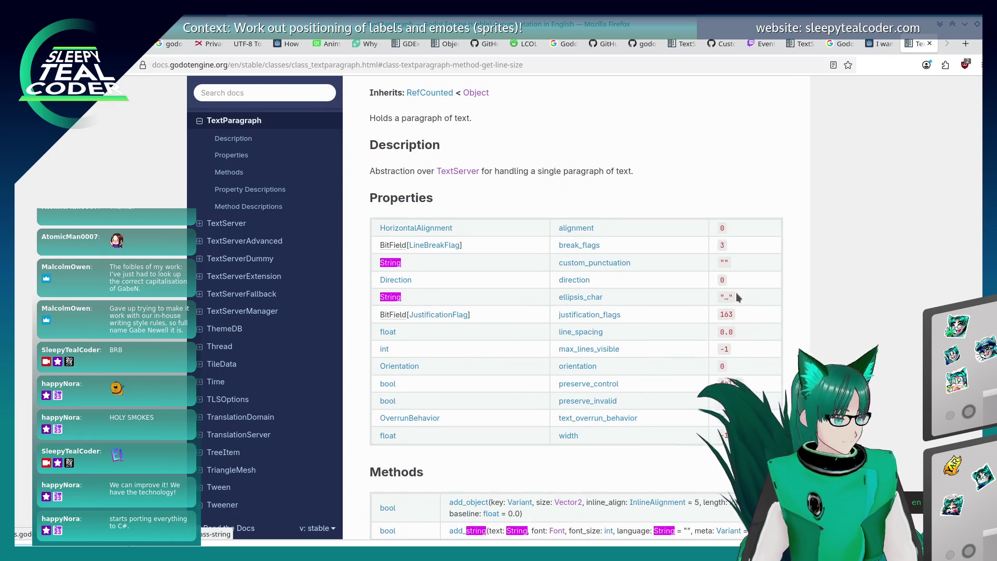
pyautogui.press('Return')
pyautogui.press('Return')
pyautogui.press('Return')
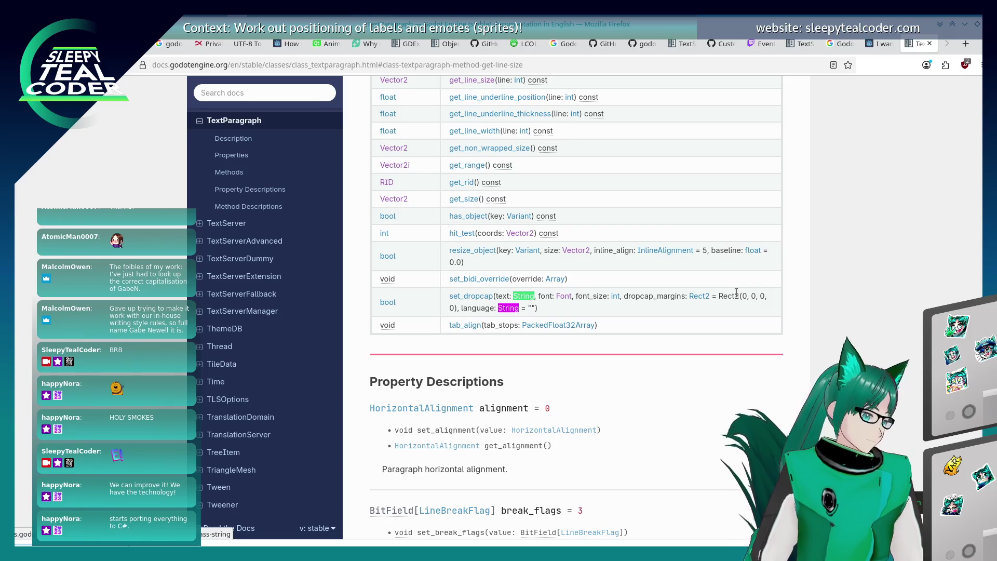
# - Scan the TextParagraph methods list for string methods, then return to Godot
pyautogui.scroll(3, 737, 292)
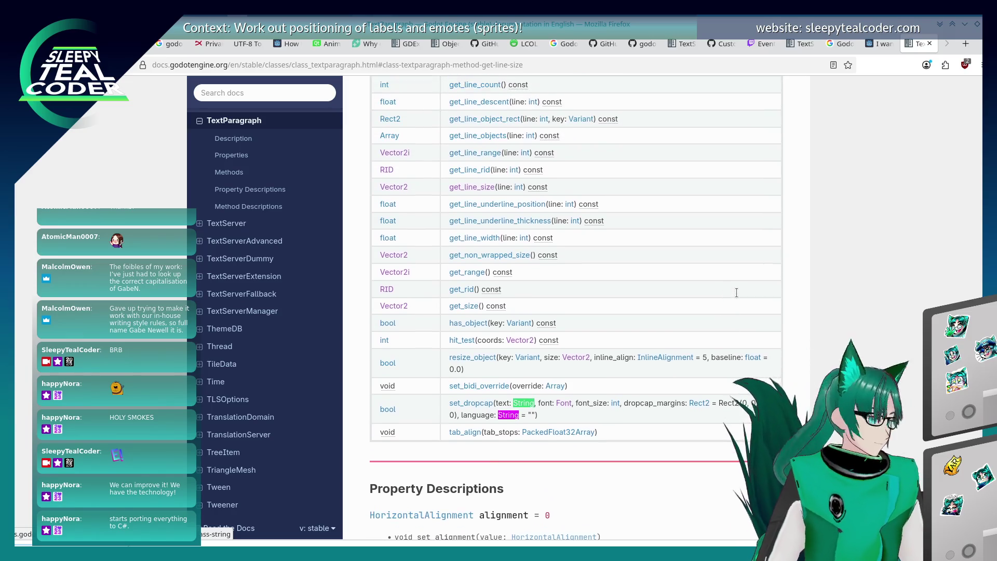
pyautogui.scroll(3, 737, 294)
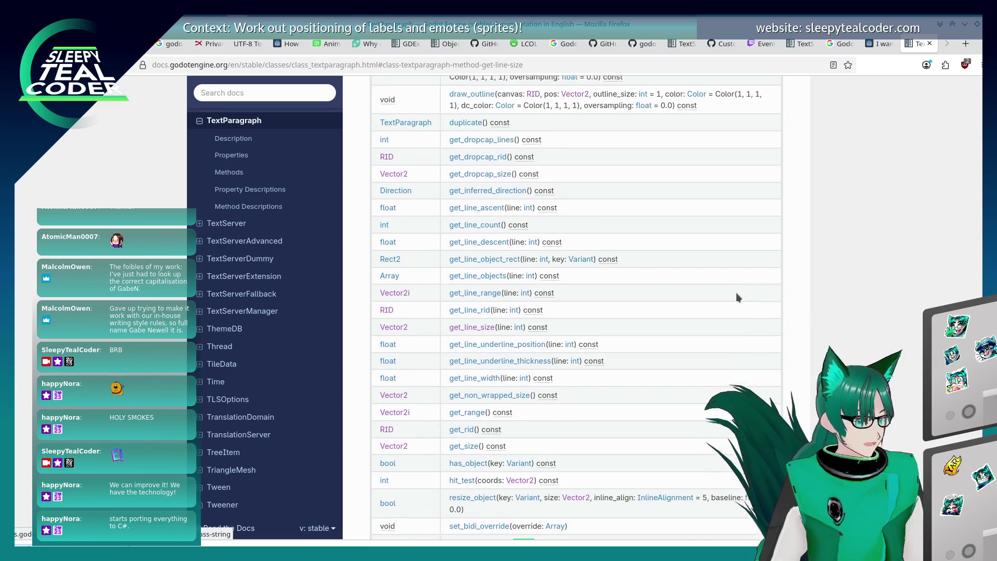
pyautogui.scroll(3, 736, 298)
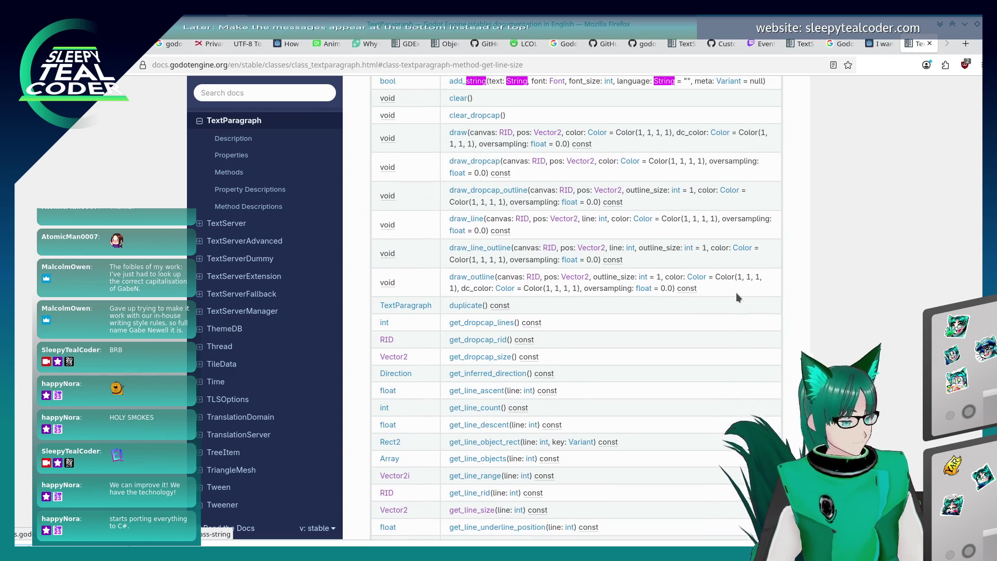
pyautogui.scroll(4, 737, 294)
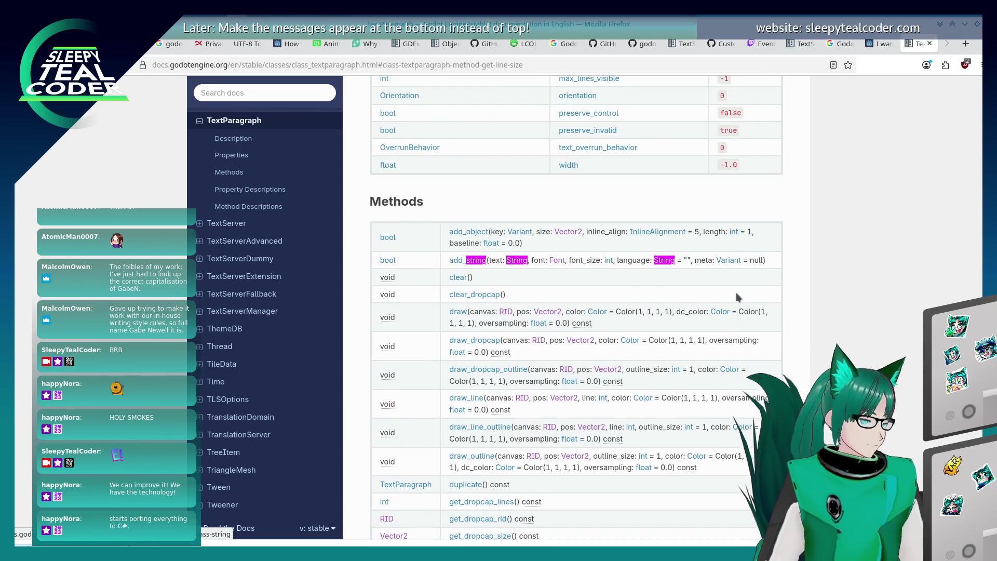
pyautogui.scroll(-10, 737, 294)
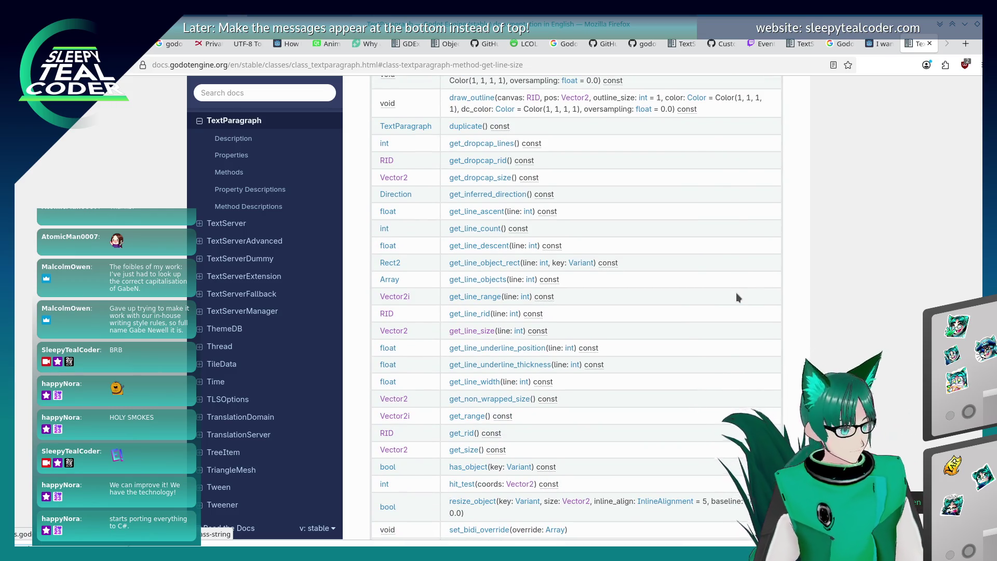
pyautogui.scroll(-2, 739, 297)
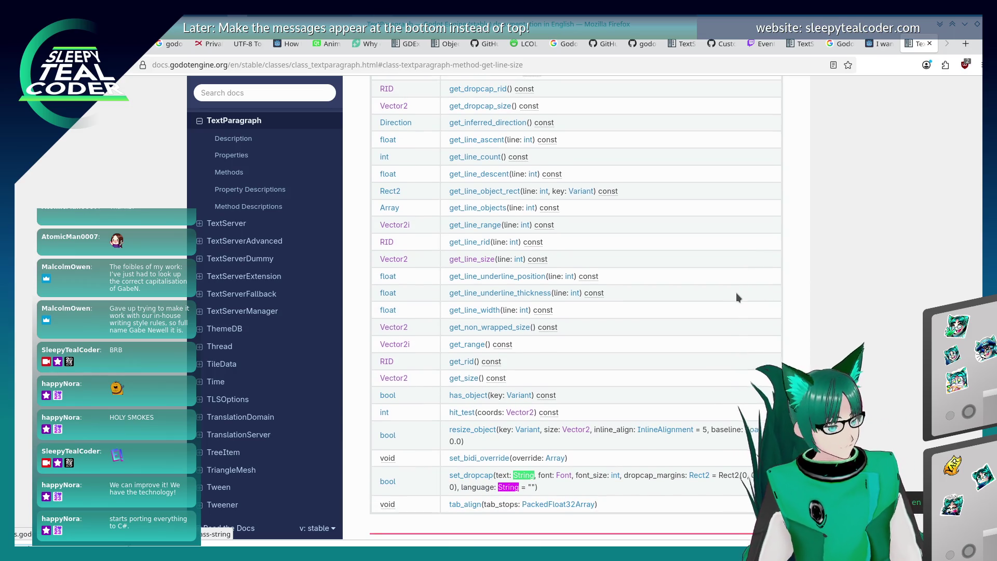
pyautogui.scroll(3, 739, 298)
pyautogui.scroll(15, 737, 298)
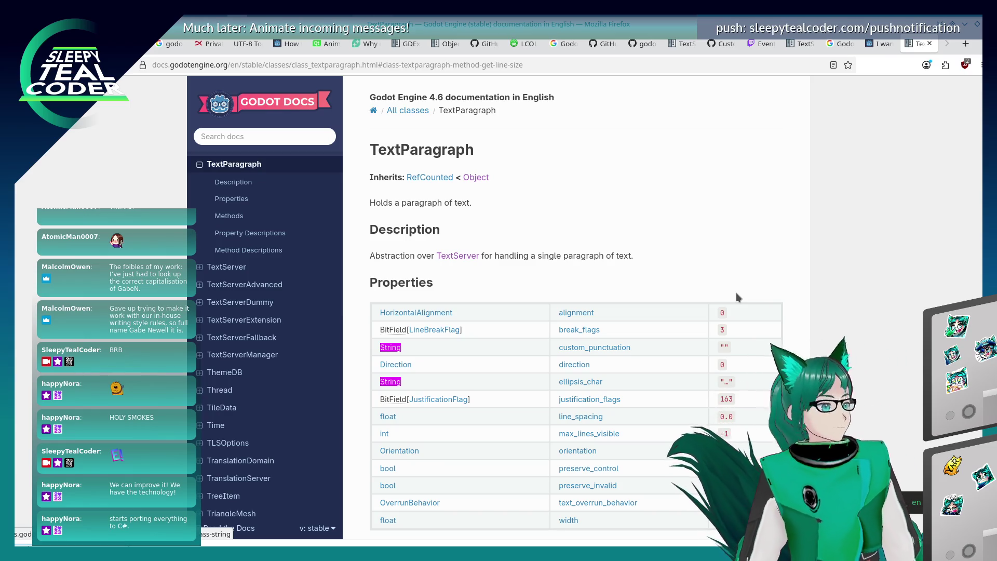
pyautogui.scroll(-20, 563, 257)
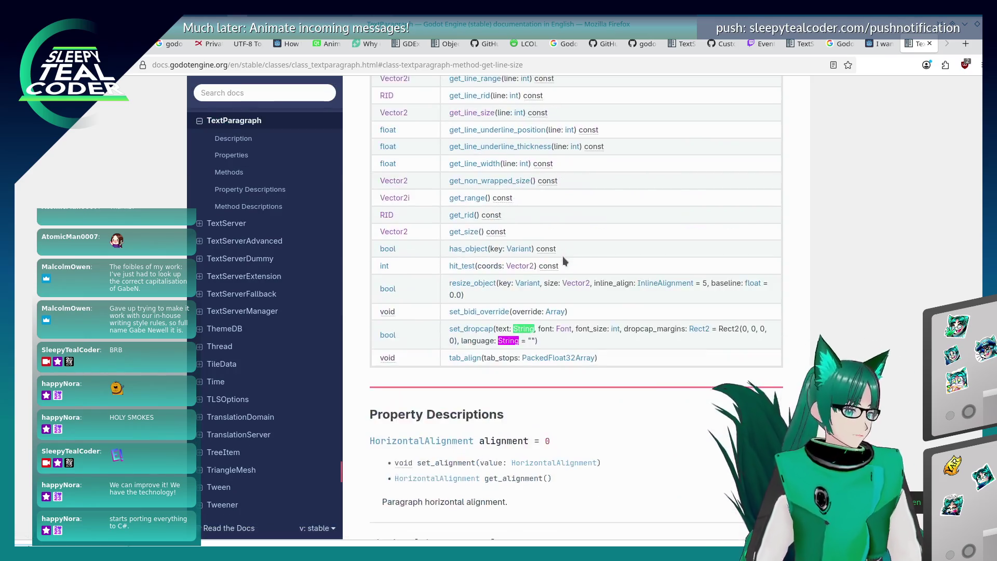
pyautogui.scroll(-20, 563, 257)
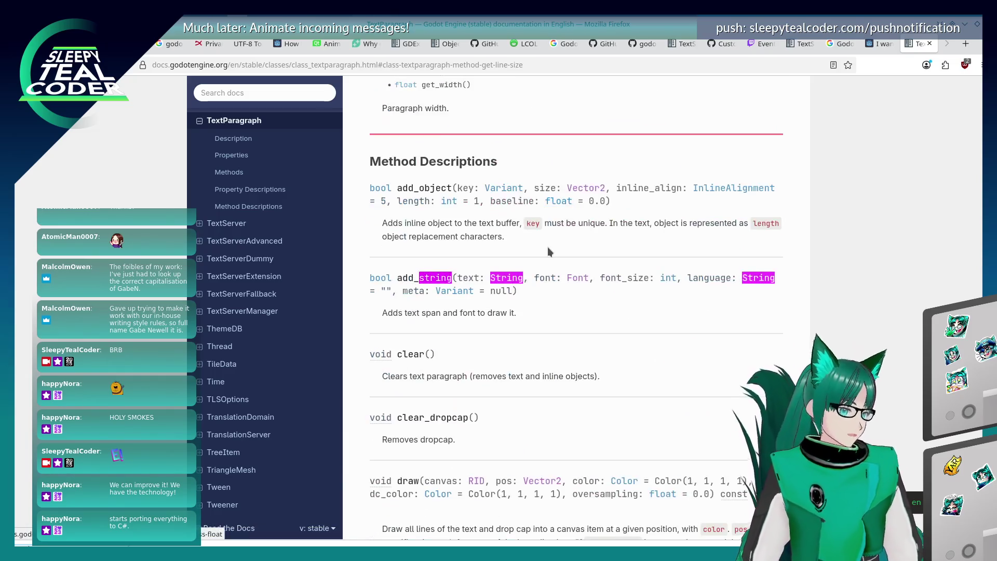
pyautogui.scroll(5, 545, 255)
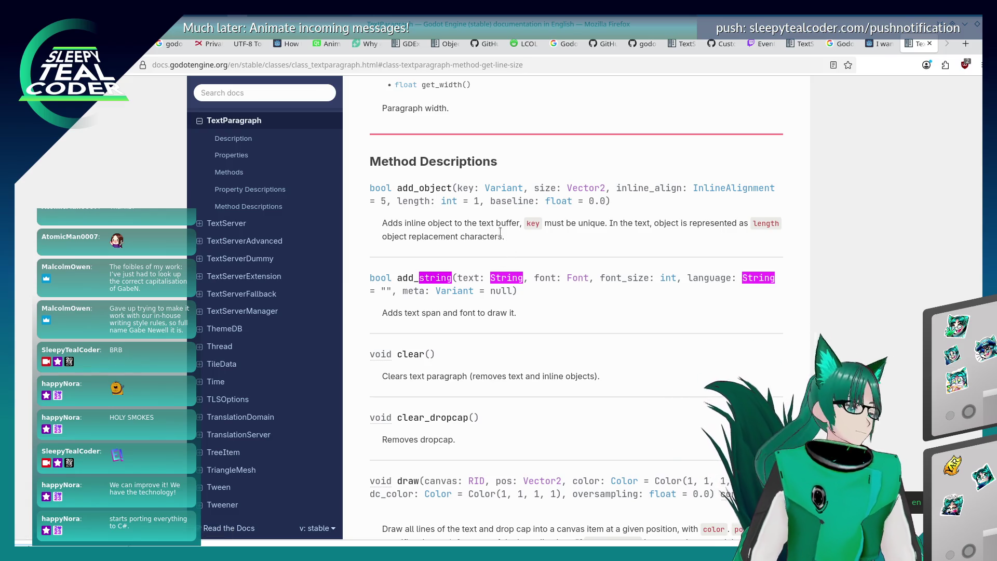
pyautogui.scroll(-20, 498, 235)
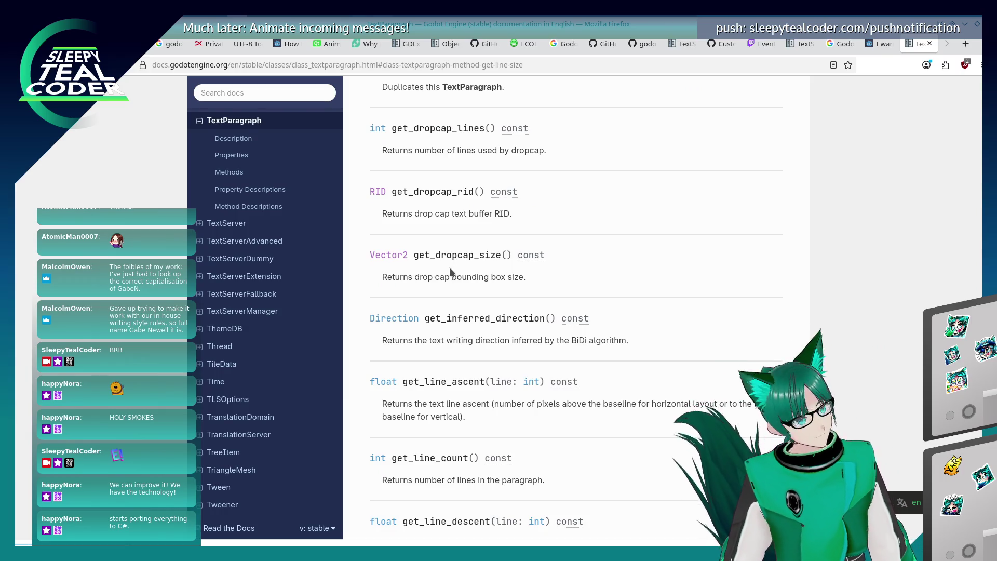
pyautogui.scroll(-15, 450, 267)
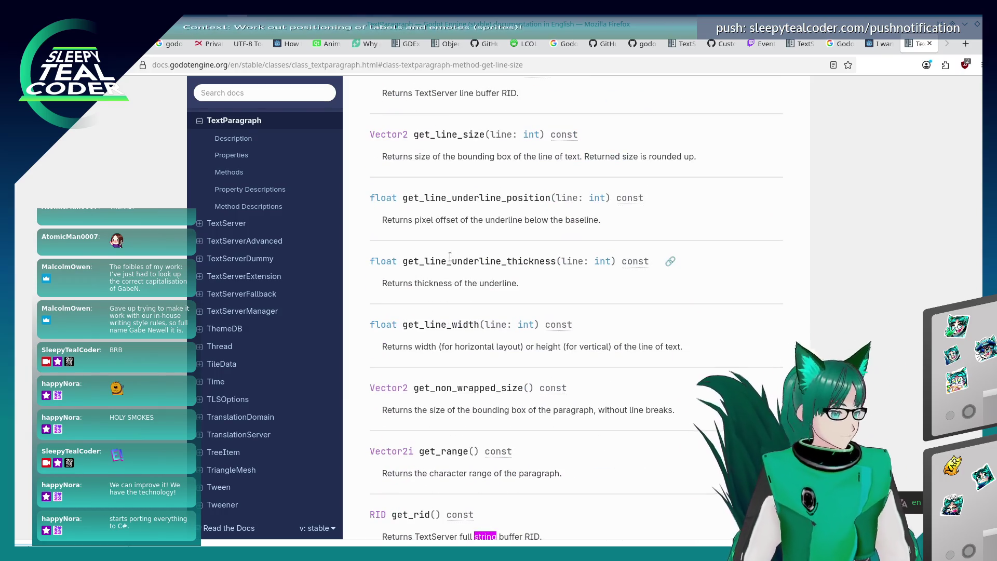
pyautogui.scroll(-5, 450, 257)
pyautogui.hotkey('alt', 'Tab')
pyautogui.hotkey('alt', 'Tab')
pyautogui.hotkey('alt', 'Tab')
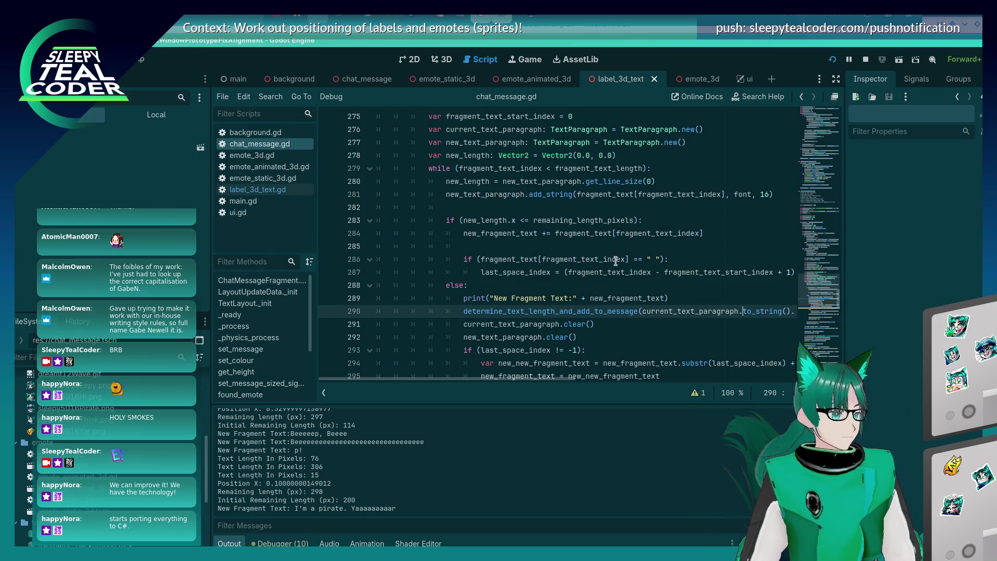
# - Pass new_fragment_text.substr(...) on line 290 instead of to_string(), and breakpoint line 284
pyautogui.scroll(2, 616, 261)
pyautogui.scroll(-2, 615, 252)
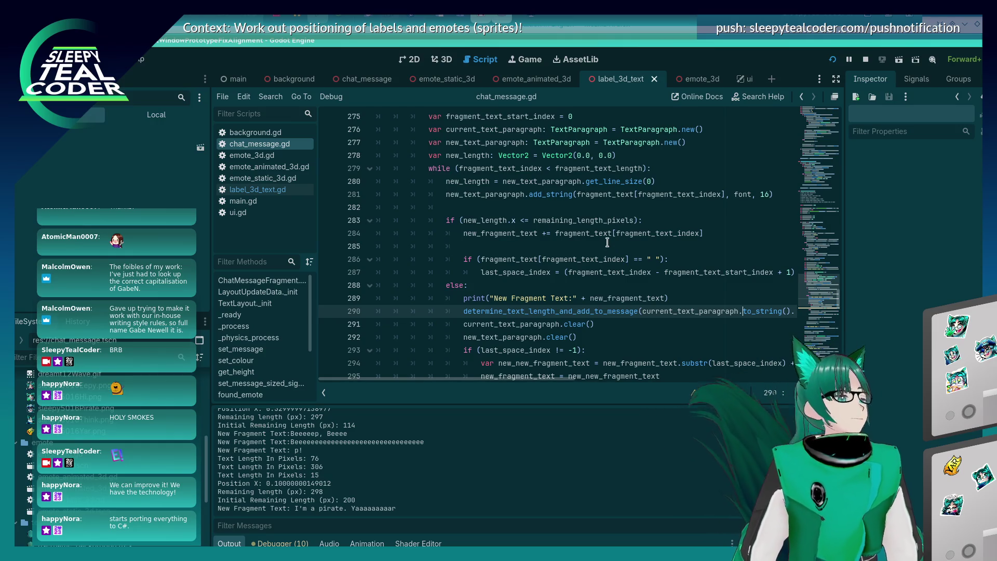
pyautogui.scroll(-2, 590, 263)
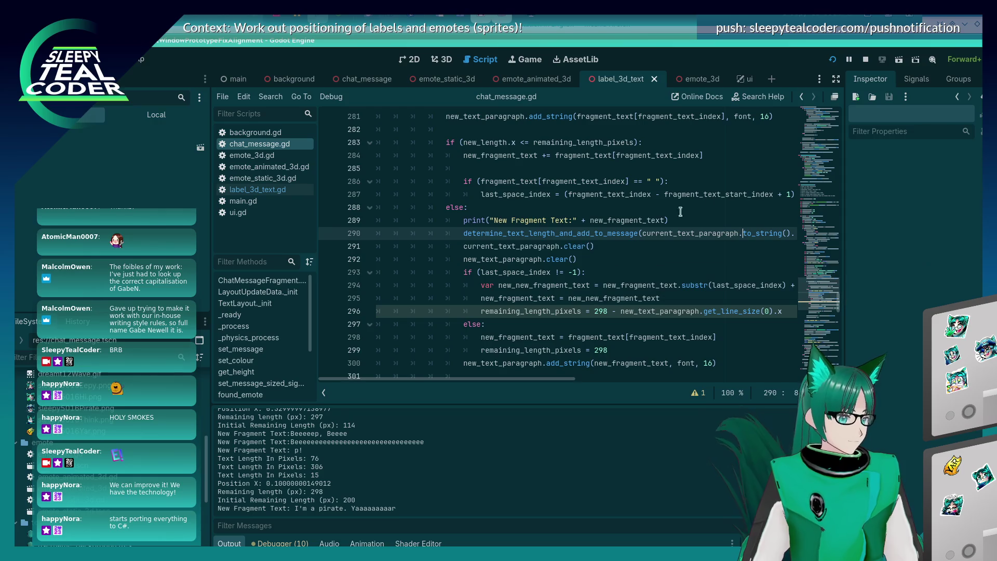
pyautogui.moveTo(750, 195)
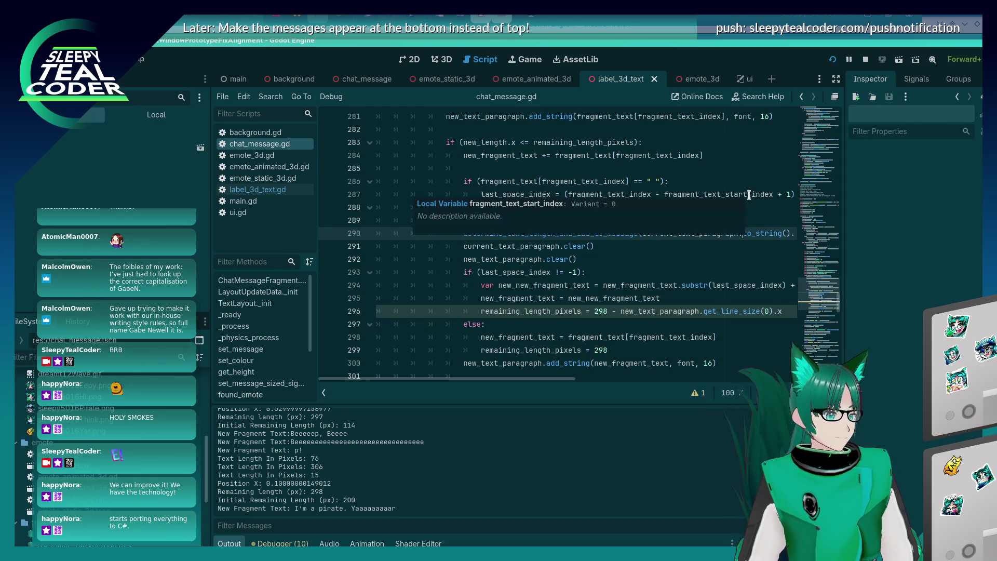
pyautogui.scroll(2, 647, 263)
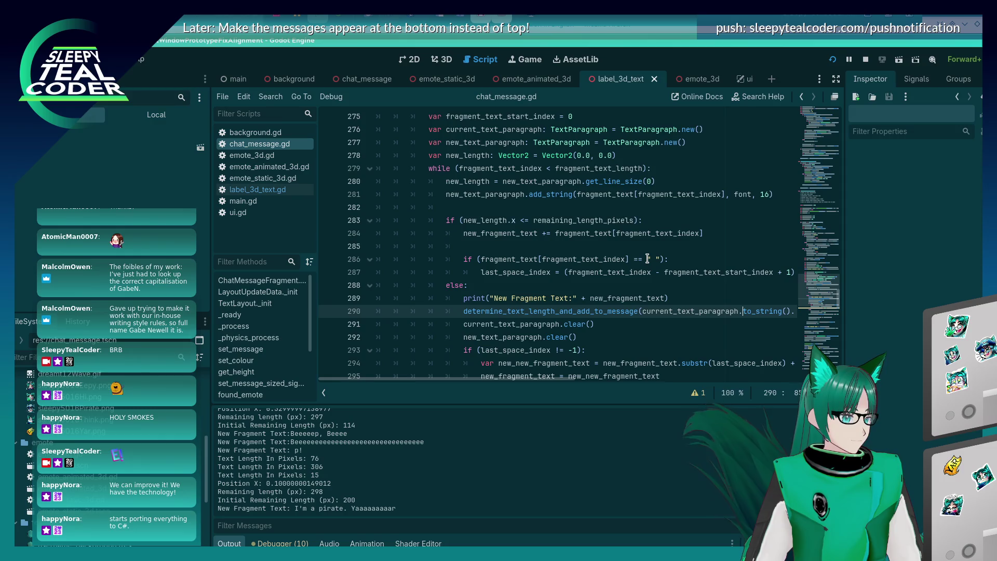
pyautogui.hotkey('ctrl', 'shift', 'Right')
pyautogui.hotkey('ctrl', 'shift', 'Right')
pyautogui.write('get_str')
pyautogui.hotkey('ctrl', 'shift', 'Left')
pyautogui.hotkey('ctrl', 'shift', 'Left')
pyautogui.hotkey('ctrl', 'shift', 'Left')
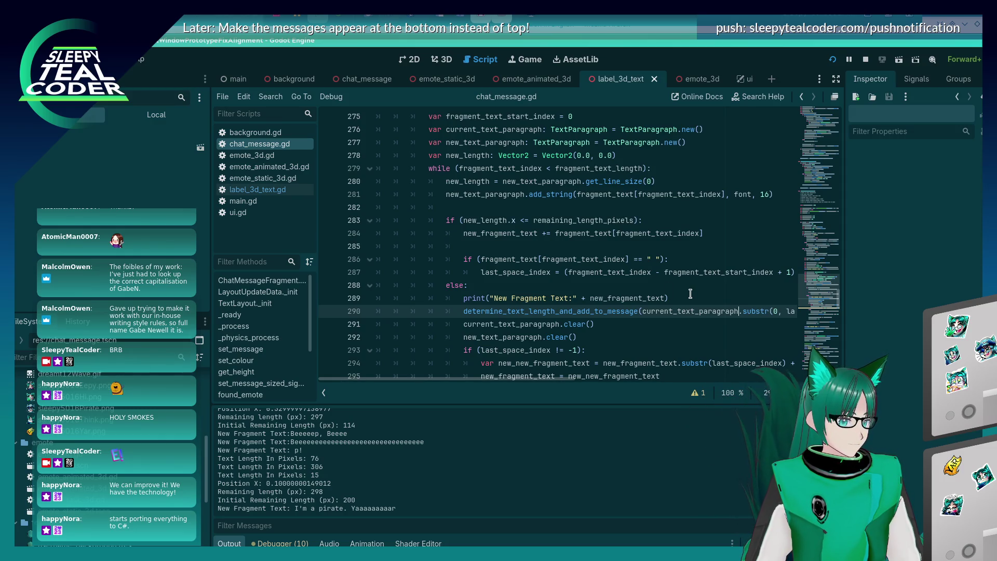
pyautogui.write('new_fragment_text')
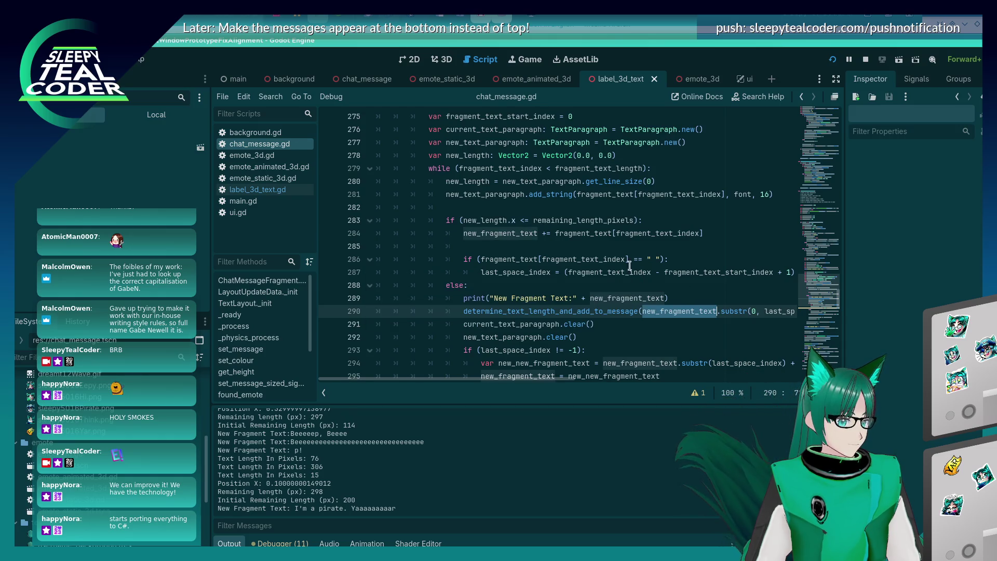
pyautogui.click(614, 235)
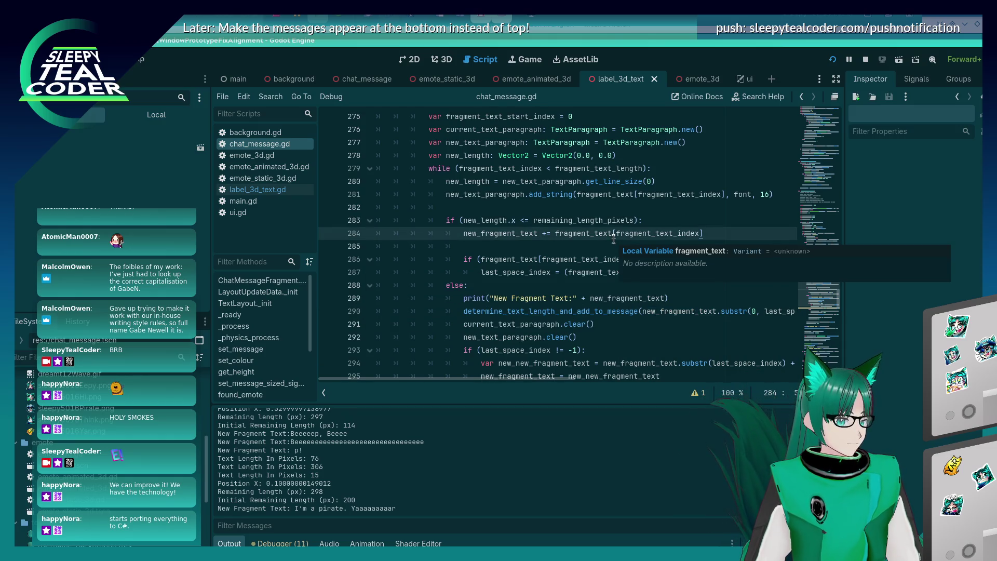
pyautogui.click(325, 238)
# - Add a test message in the running prototype, resume, and filter Locals by 'fragment'
pyautogui.hotkey('alt', 'Tab')
pyautogui.hotkey('alt', 'Tab')
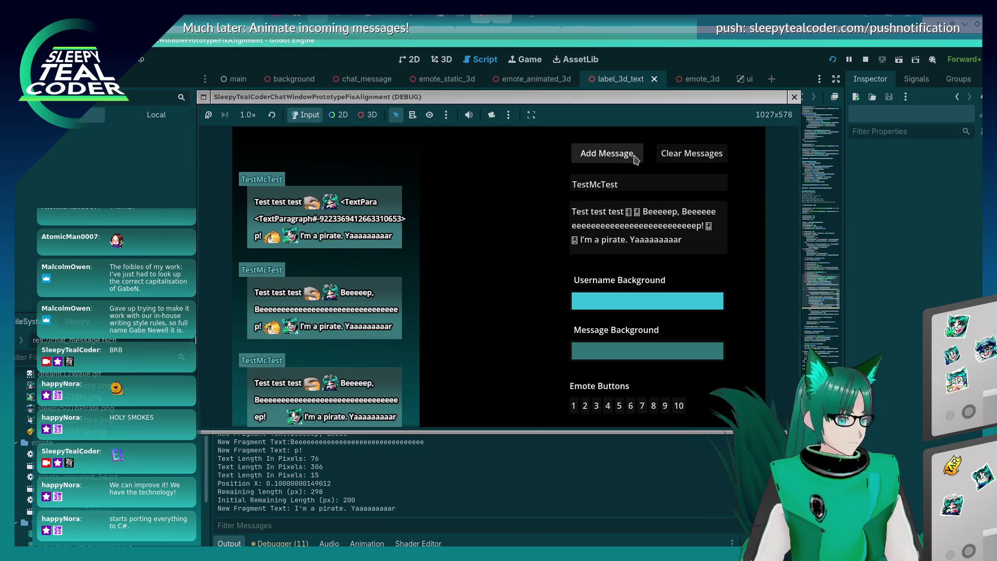
pyautogui.click(633, 154)
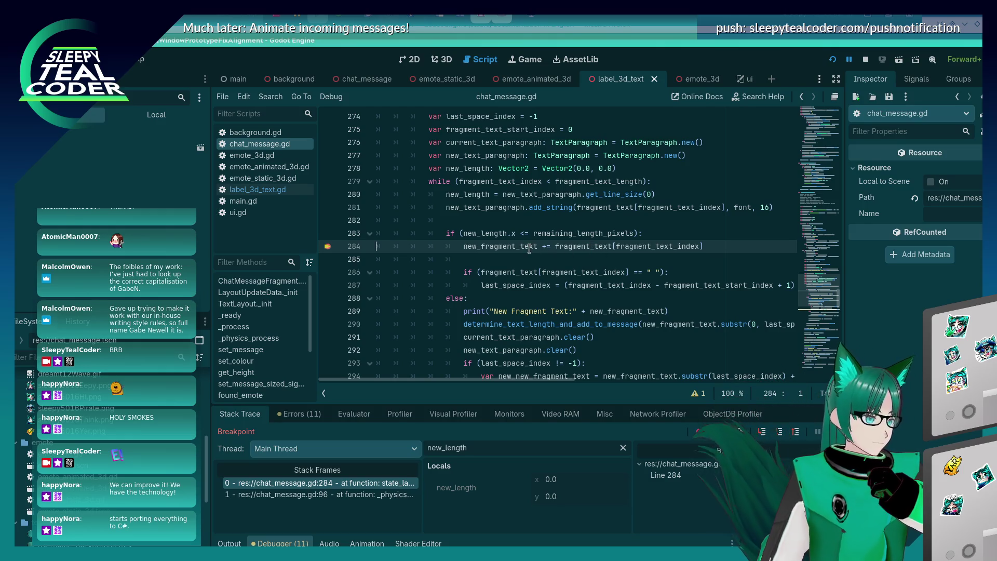
pyautogui.press('F12')
pyautogui.press('F12')
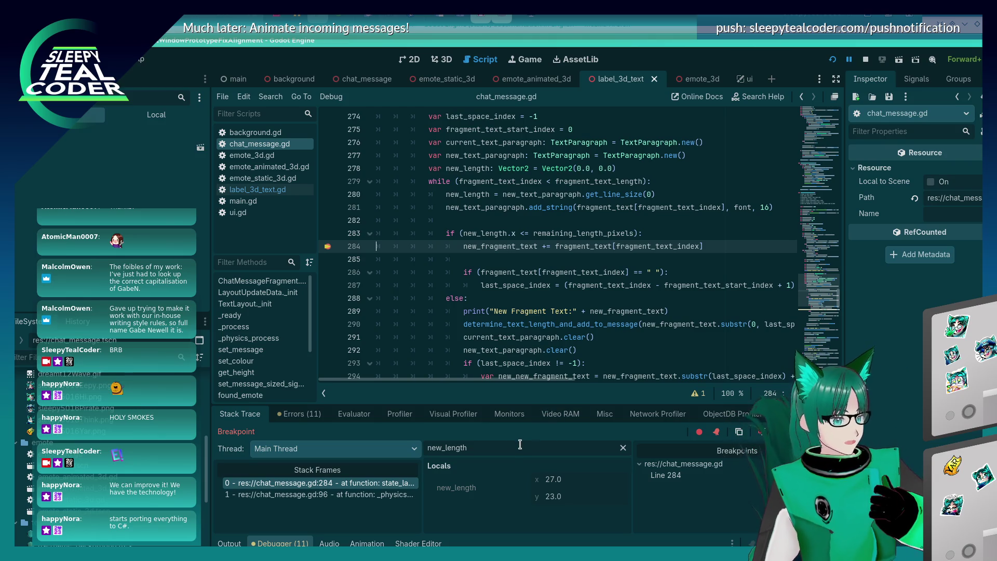
pyautogui.press('BackSpace')
pyautogui.press('BackSpace')
pyautogui.press('BackSpace')
pyautogui.write('fragment')
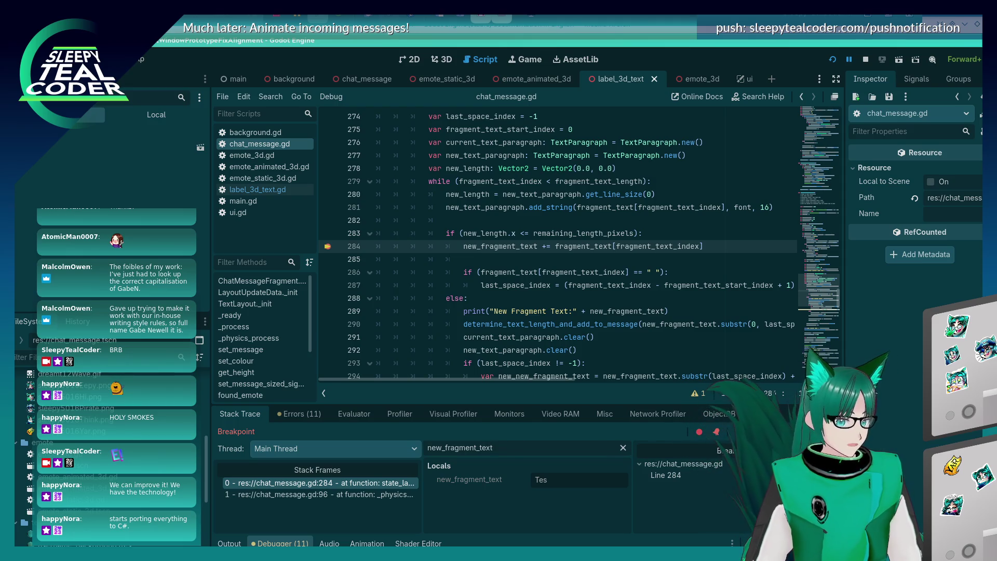
# - Continue repeatedly through the line 284 breakpoint while new_fragment_text grows
pyautogui.press('F12')
pyautogui.press('F12')
pyautogui.press('F12')
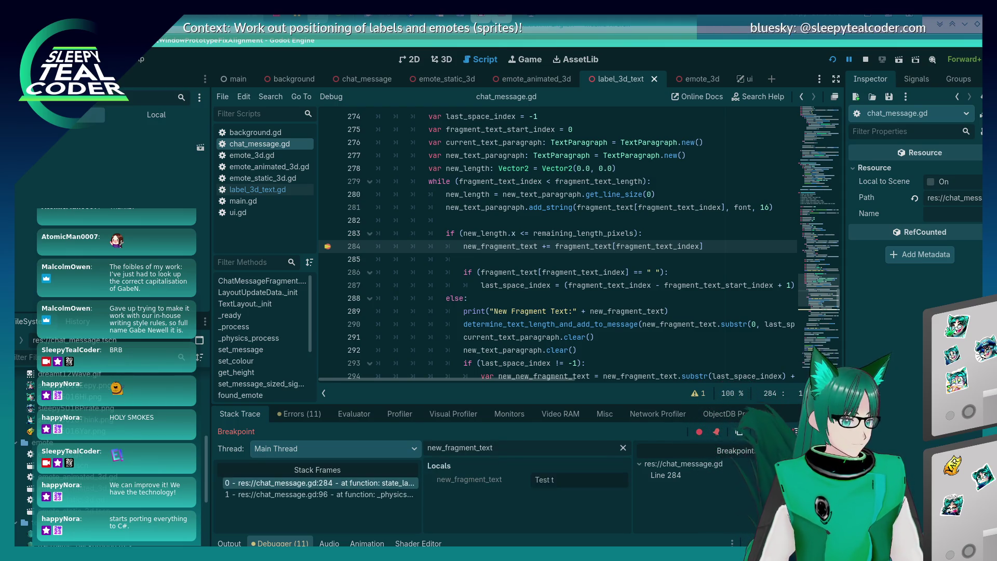
pyautogui.press('F12')
pyautogui.press('F12')
pyautogui.press('F12')
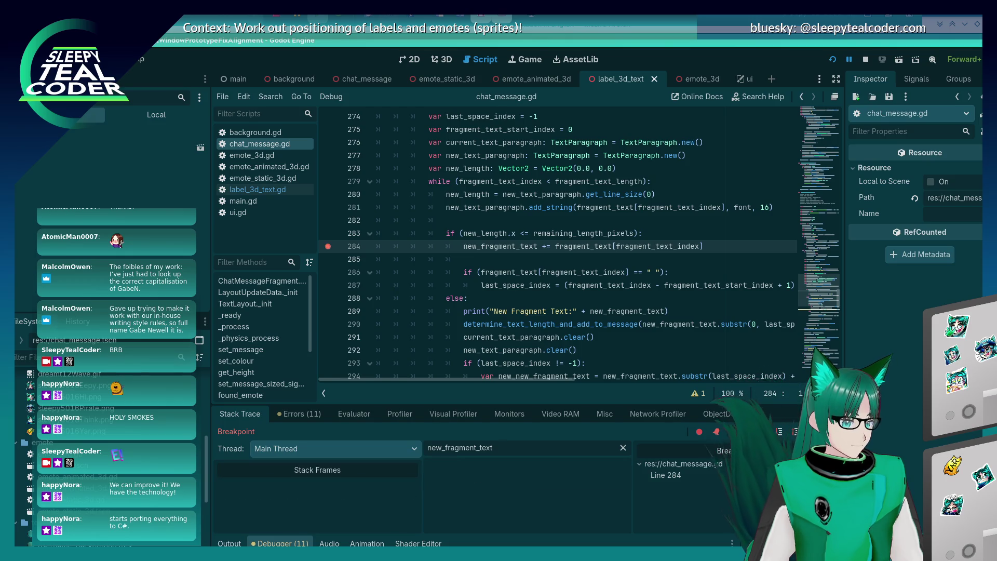
pyautogui.press('F12')
pyautogui.press('F12')
pyautogui.press('F12')
pyautogui.press('F12')
pyautogui.press('F12')
pyautogui.press('F12')
pyautogui.press('F12')
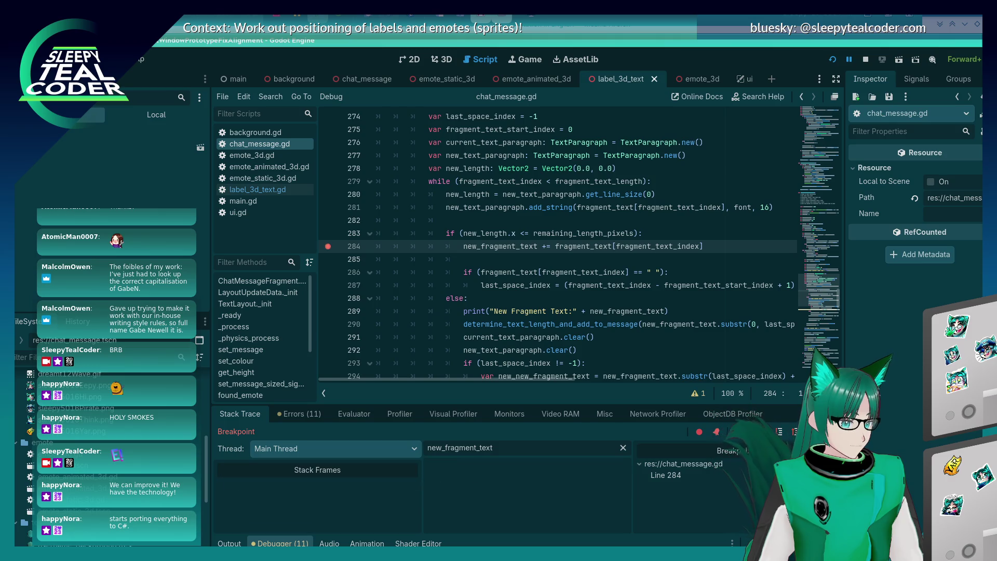
pyautogui.press('F12')
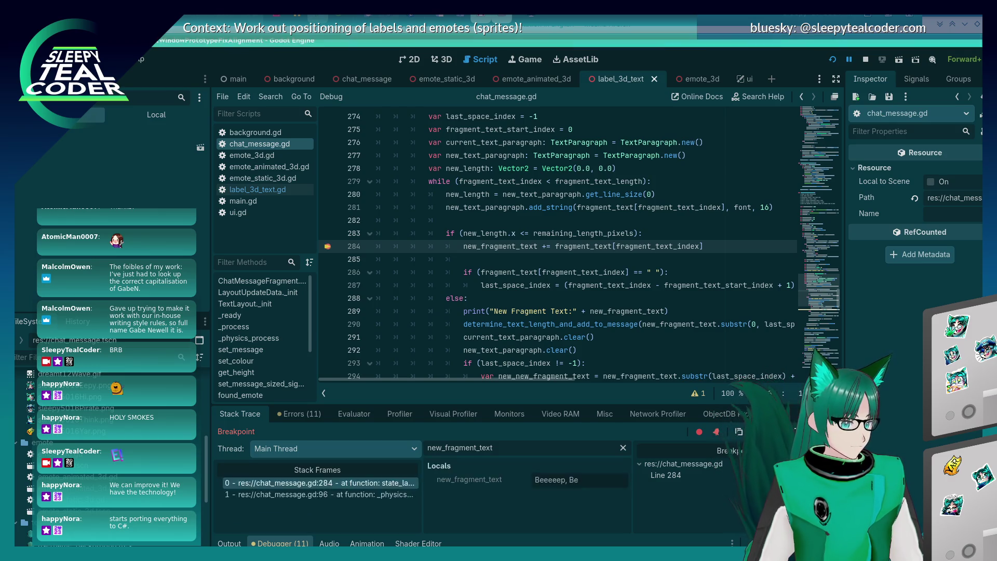
pyautogui.press('F12')
pyautogui.press('F12')
pyautogui.press('F12')
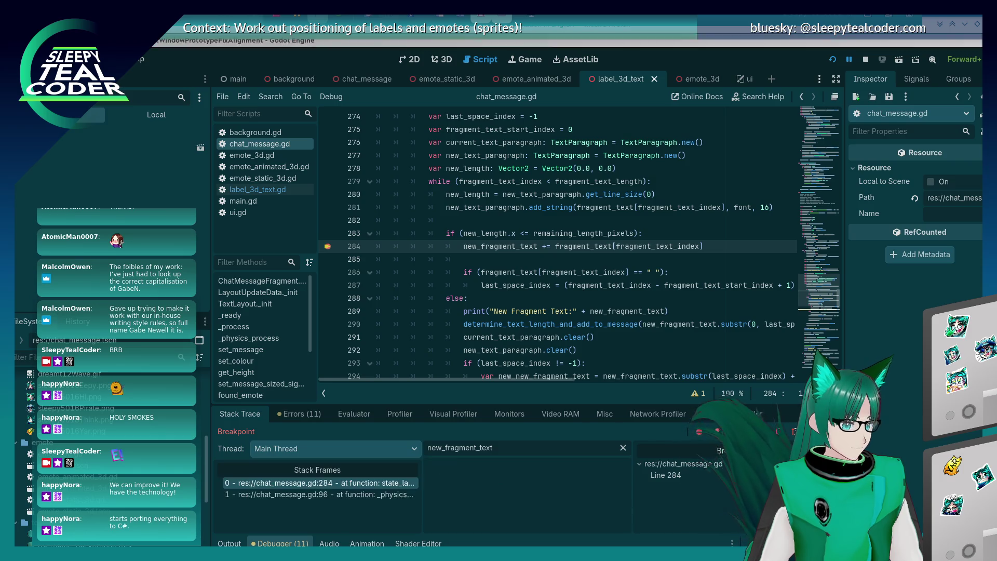
pyautogui.press('F12')
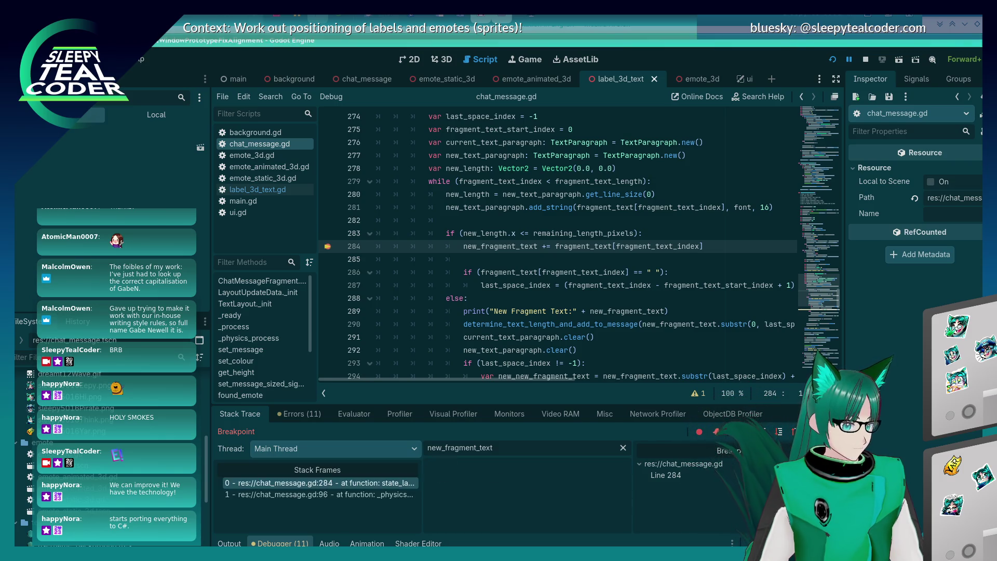
pyautogui.press('F12')
pyautogui.press('F12')
pyautogui.press('F12')
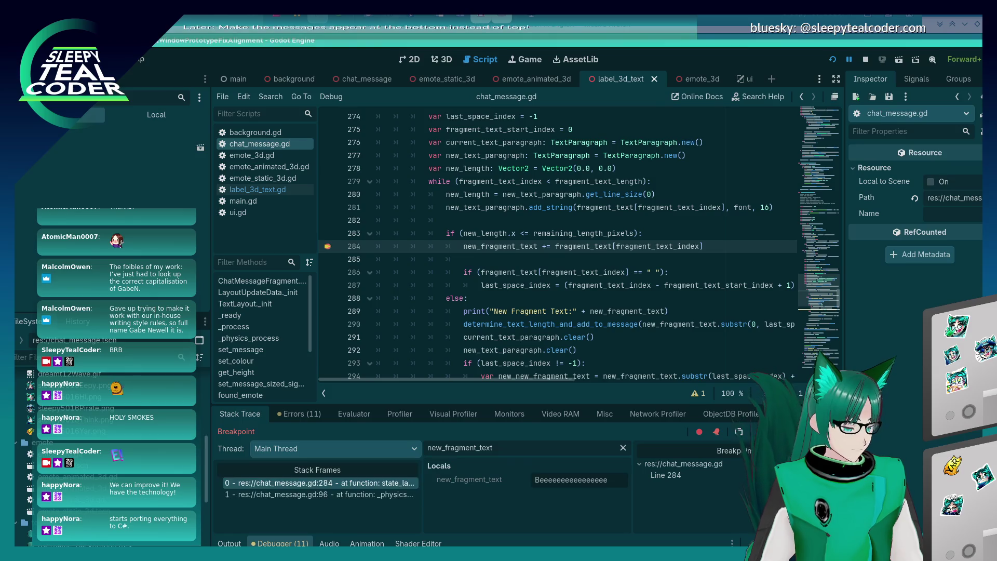
pyautogui.press('F12')
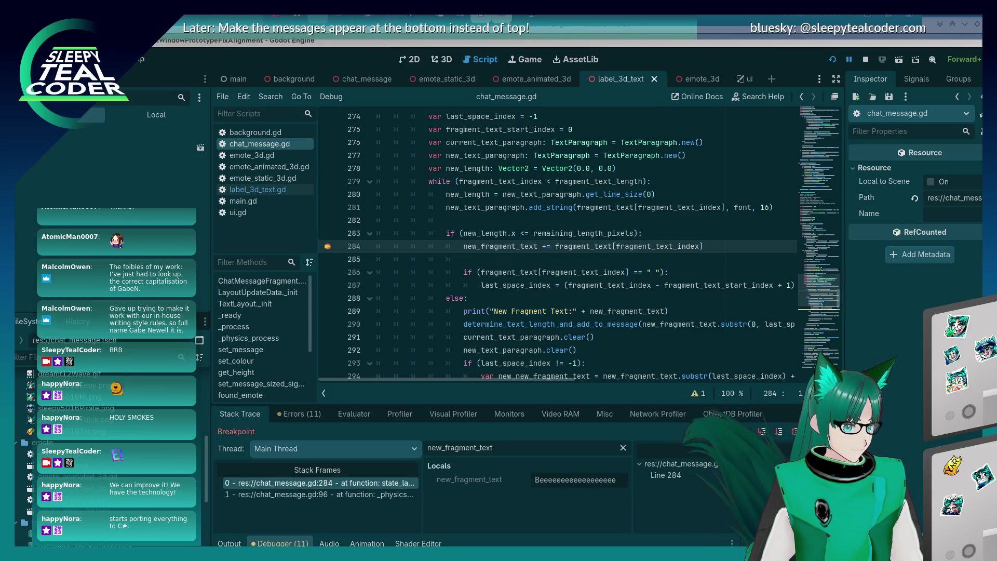
pyautogui.press('F12')
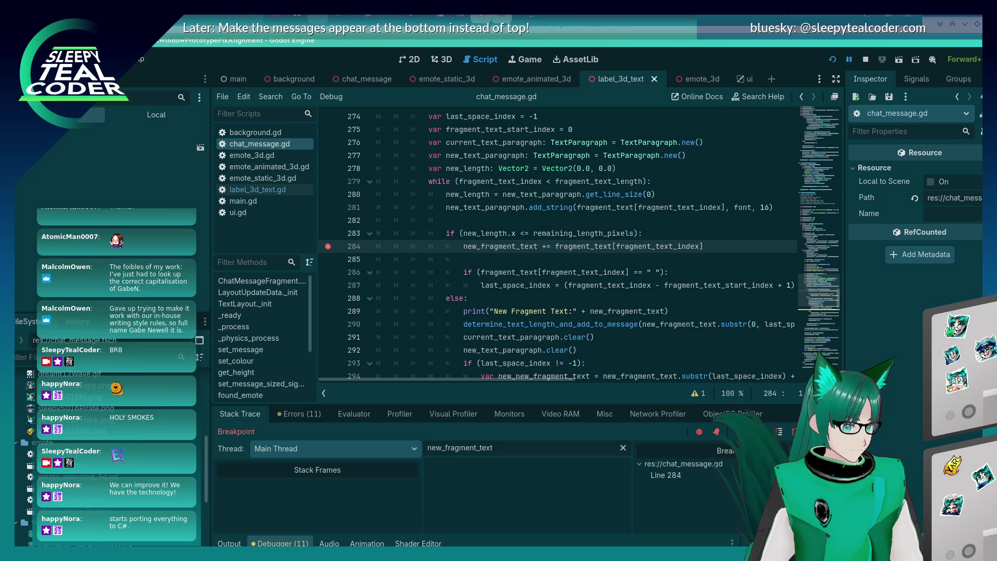
# - Add a breakpoint on line 289 and continue until execution stops there
pyautogui.click(328, 311)
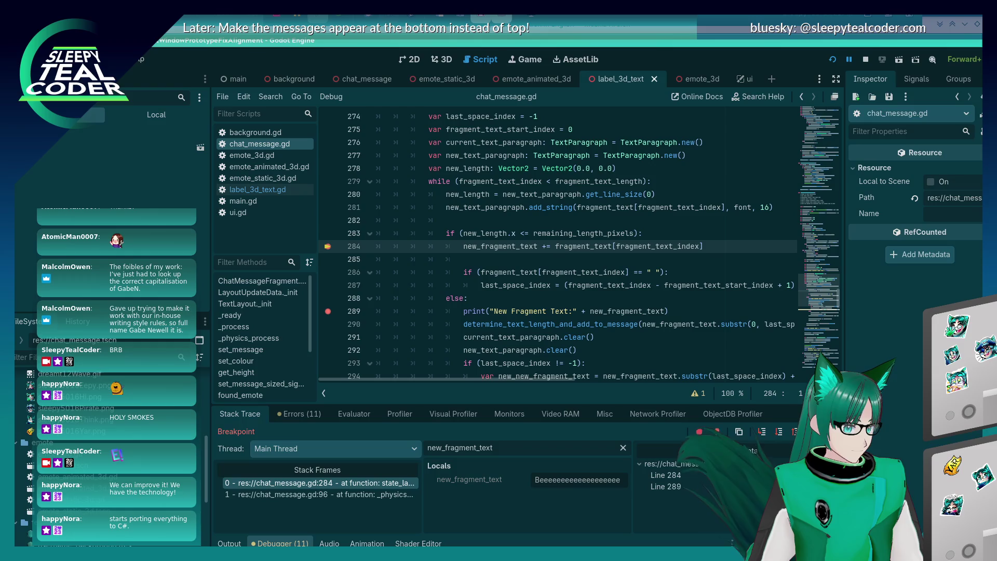
pyautogui.press('F12')
pyautogui.moveTo(567, 479); pyautogui.dragTo(624, 480)
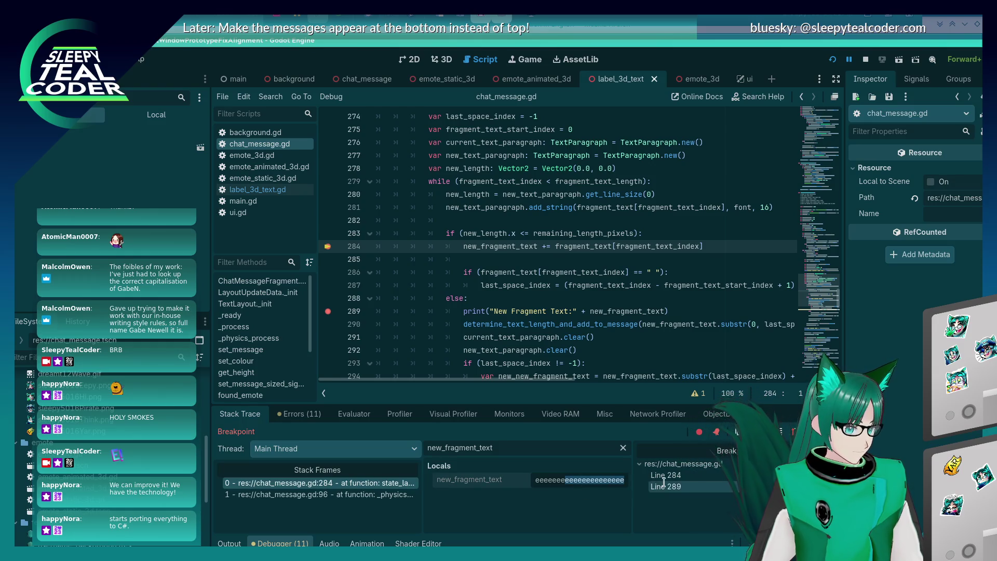
pyautogui.press('F12')
pyautogui.press('F12')
pyautogui.press('F12')
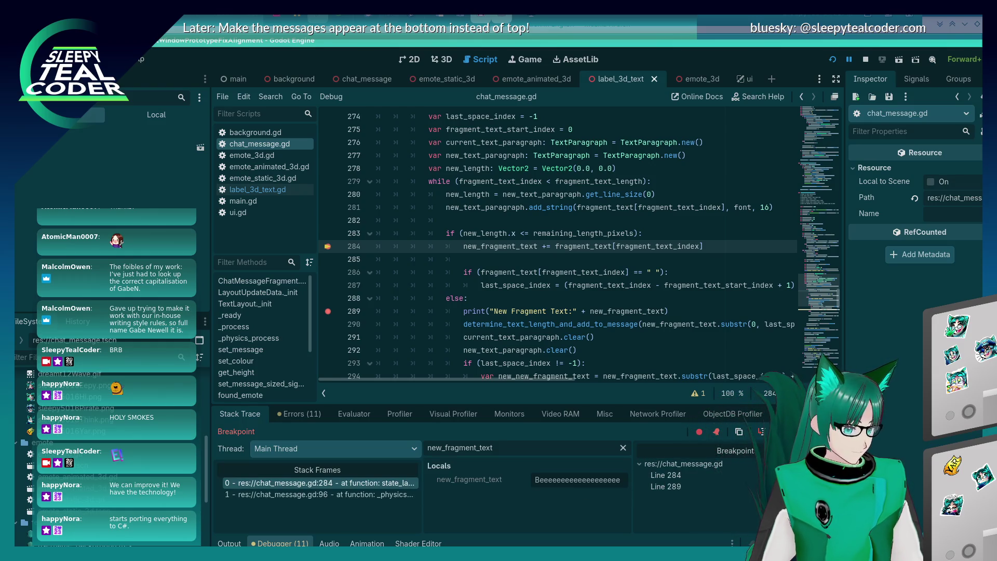
pyautogui.press('F12')
pyautogui.press('F12')
pyautogui.press('F12')
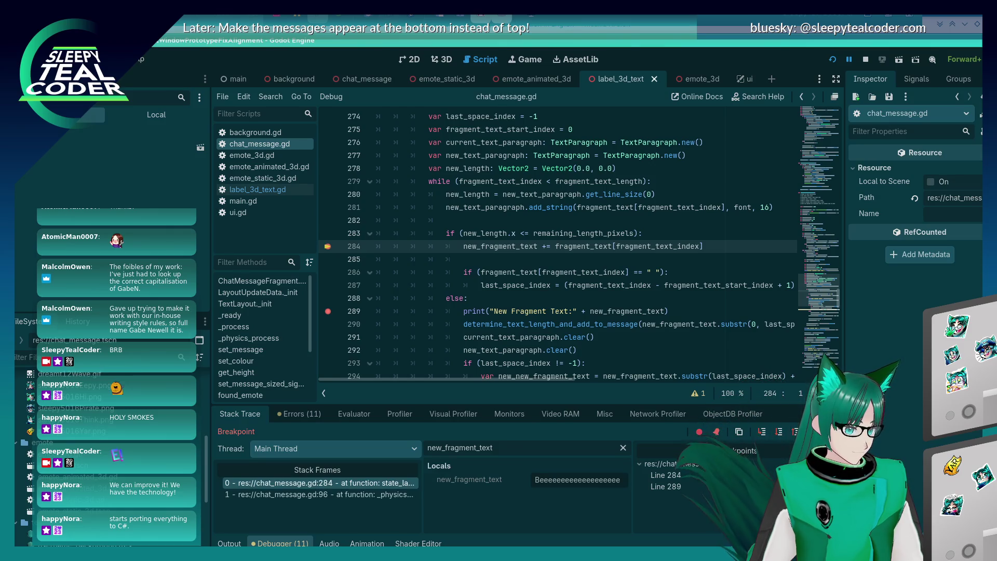
pyautogui.press('F12')
pyautogui.press('F12')
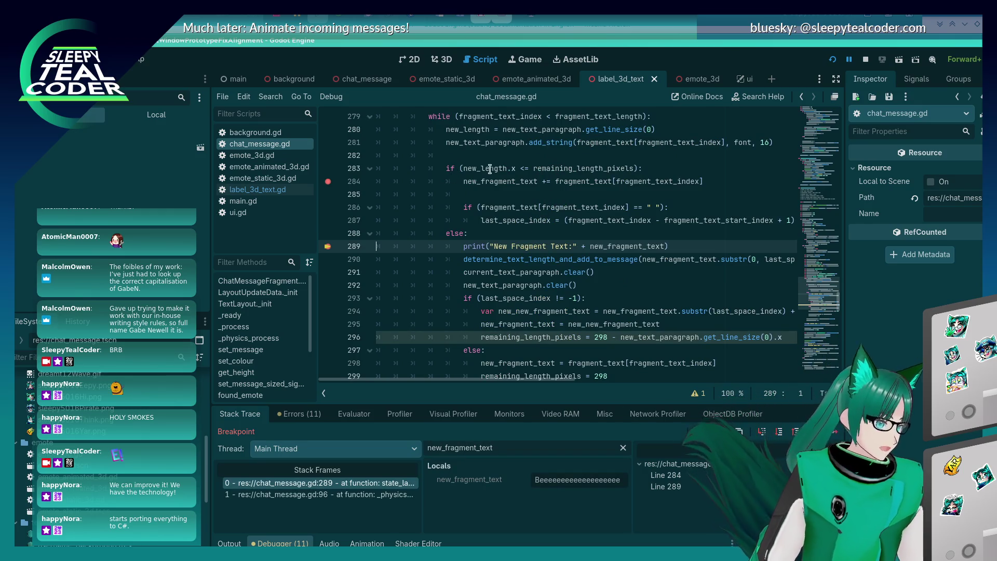
# - Inspect new_fragment_text's long run of e's in the debugger's Locals
pyautogui.moveTo(488, 171)
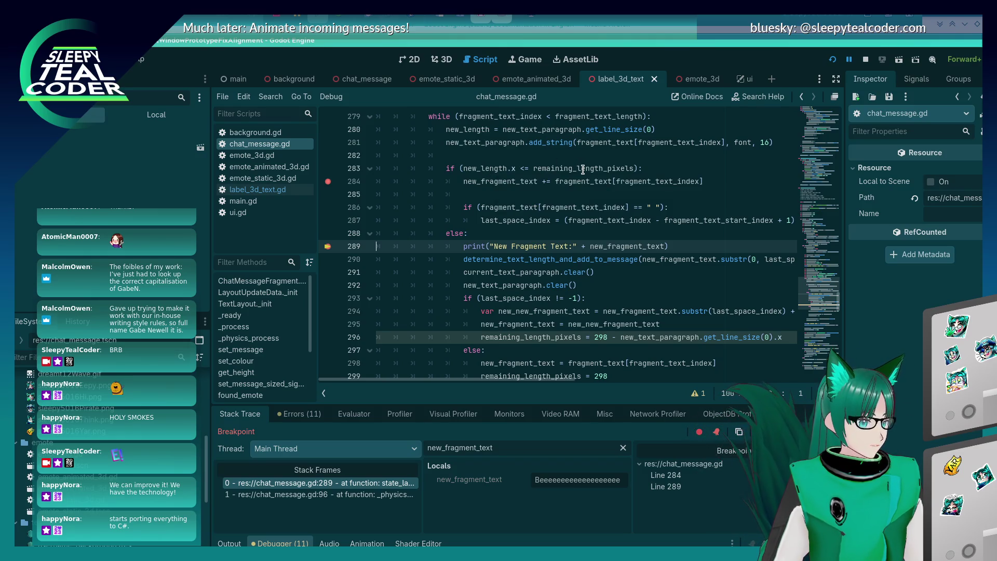
pyautogui.moveTo(583, 170)
pyautogui.scroll(2, 473, 255)
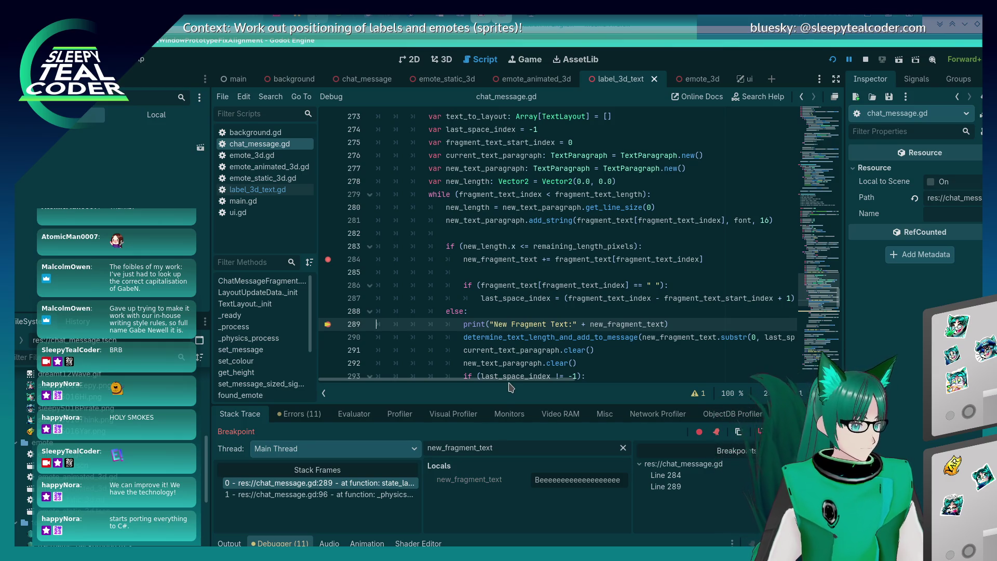
pyautogui.moveTo(510, 380); pyautogui.dragTo(570, 392)
pyautogui.hscroll(-5, 649, 353)
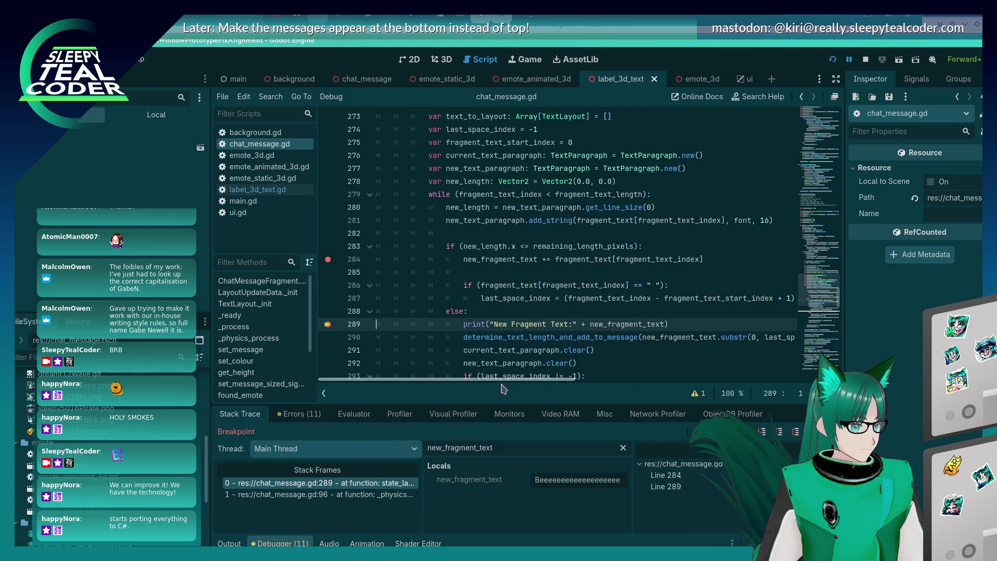
pyautogui.moveTo(675, 338)
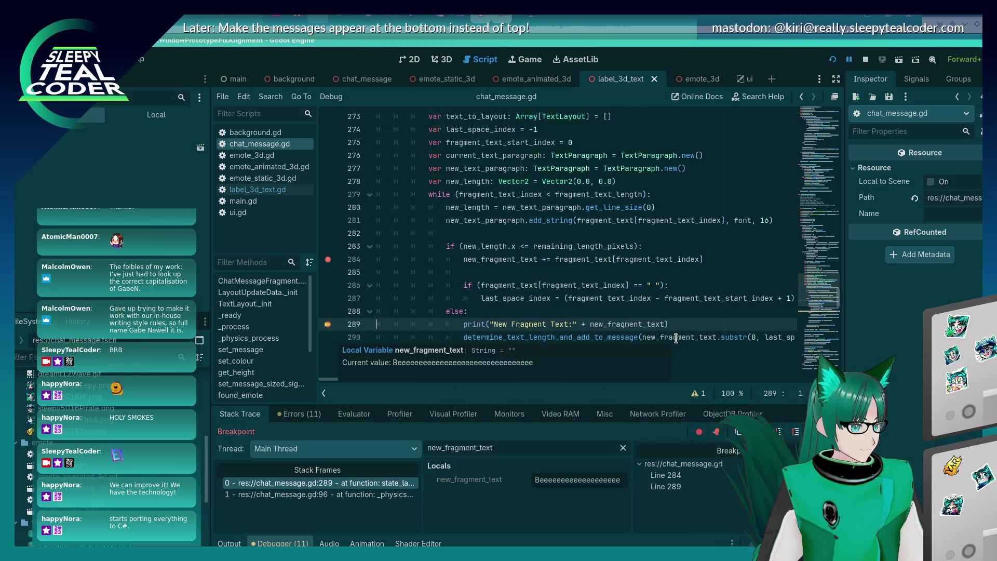
pyautogui.scroll(-2, 614, 278)
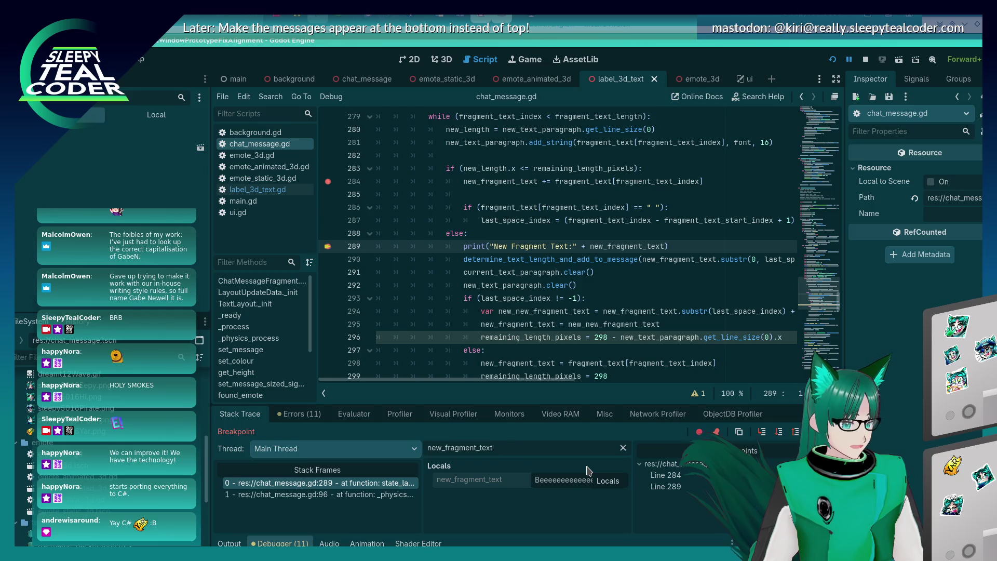
pyautogui.hotkey('alt', 'Tab')
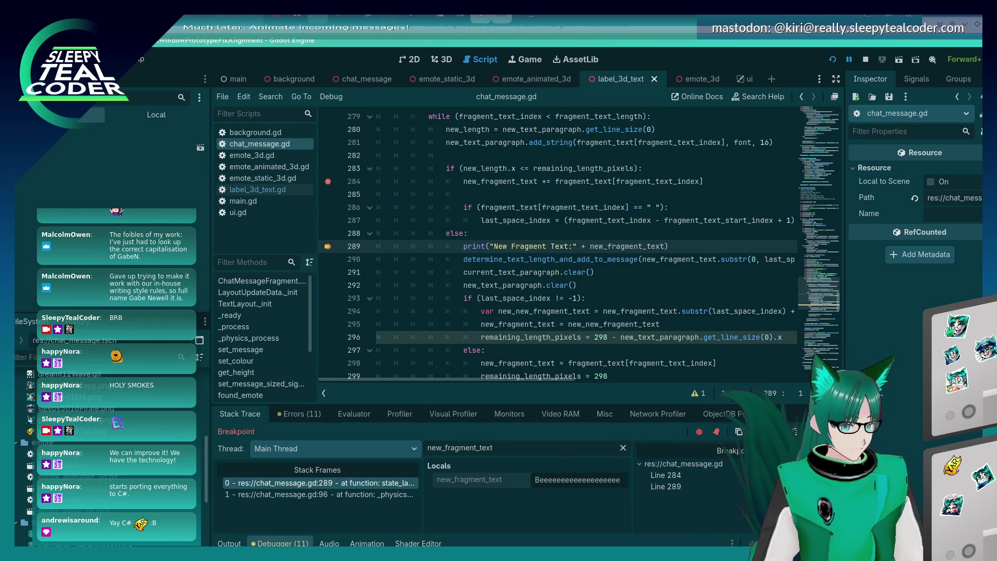
# - Remove the breakpoints on lines 289 and 284 and resume the game
pyautogui.press('F12')
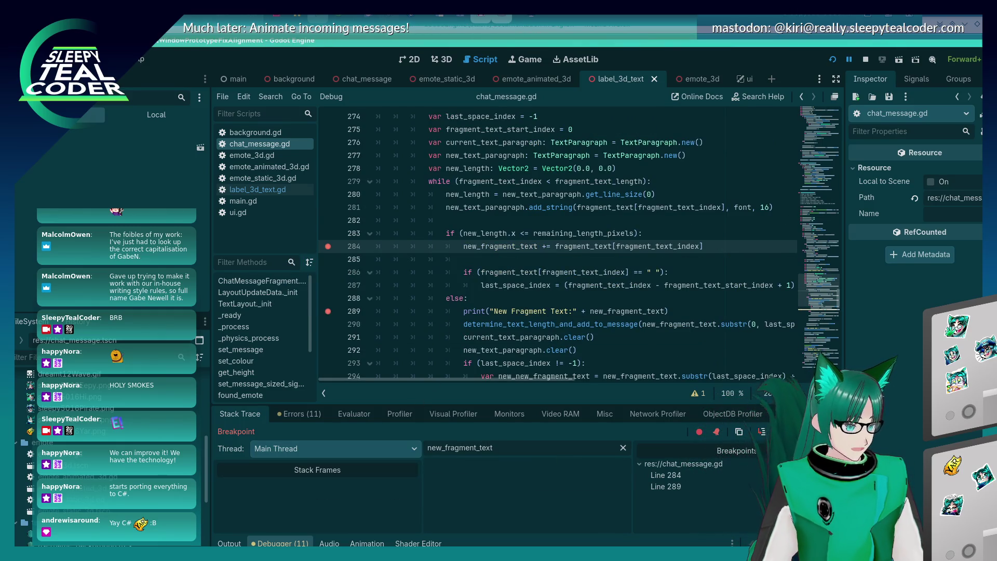
pyautogui.click(328, 312)
pyautogui.click(328, 246)
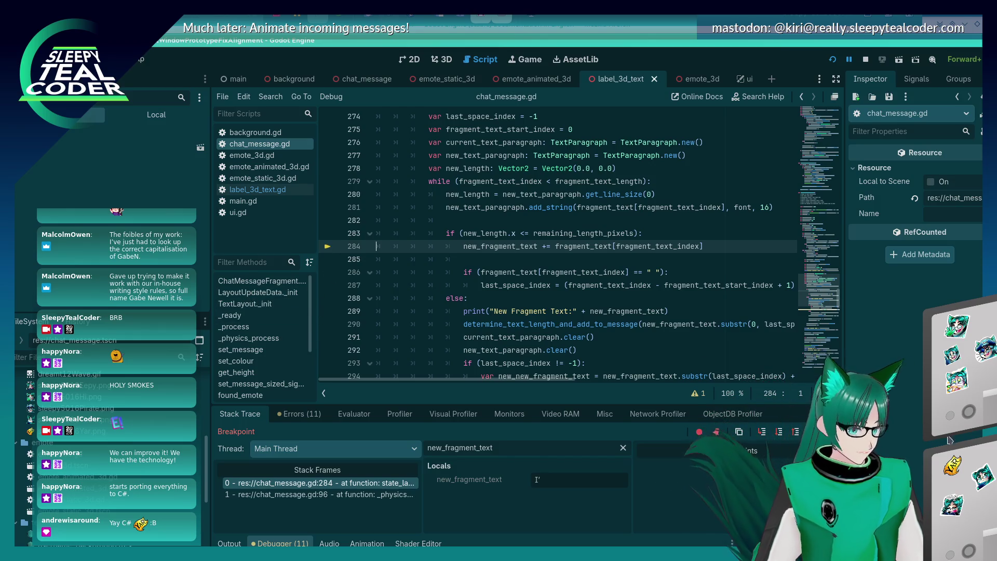
pyautogui.press('F12')
# - Replace two e's in the test message with AA and add it to the chat
pyautogui.click(698, 229)
pyautogui.press('BackSpace')
pyautogui.press('BackSpace')
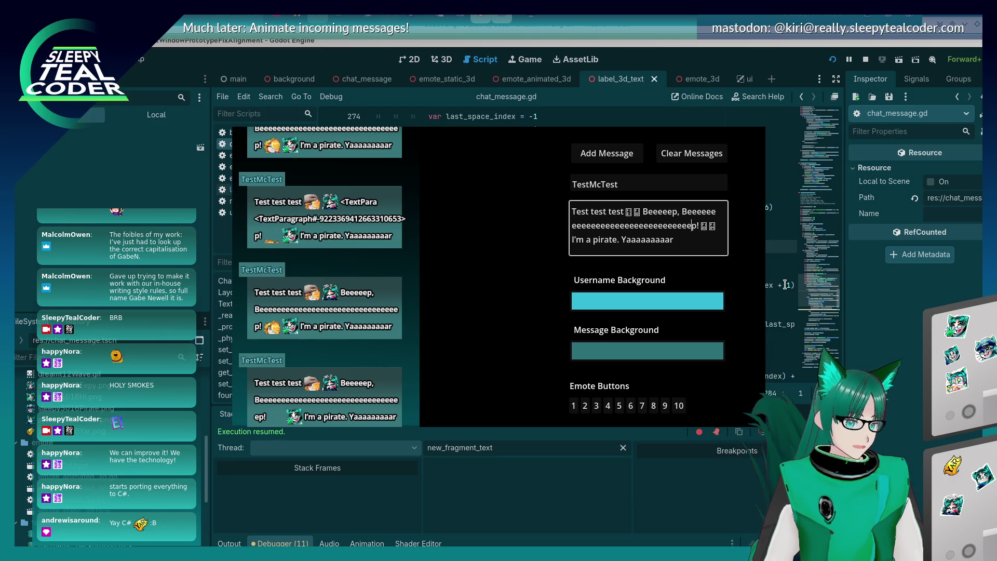
pyautogui.write('AA')
pyautogui.click(629, 163)
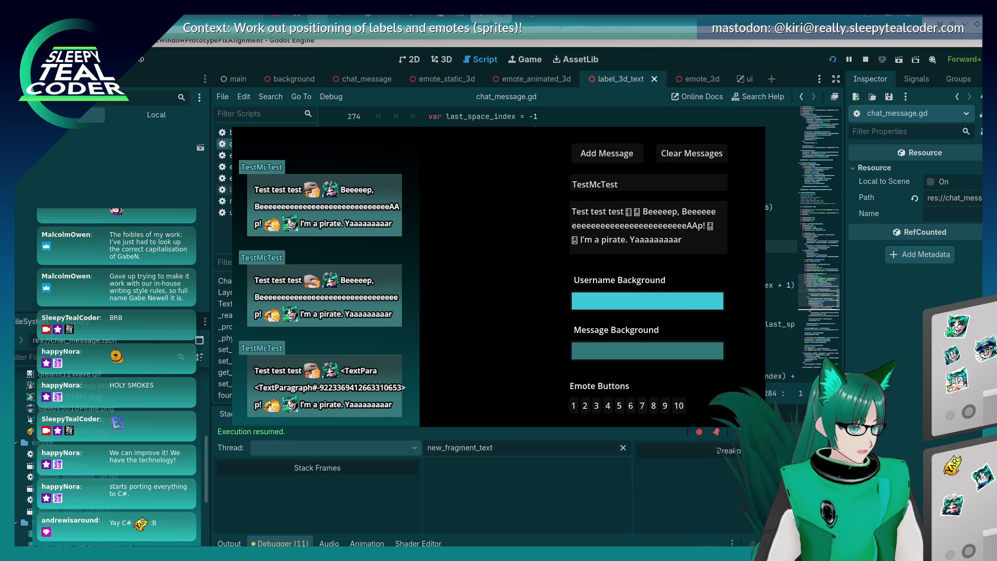
pyautogui.hotkey('alt', 'Tab')
# - Set breakpoints on lines 283 and 289 in chat_message.gd
pyautogui.click(679, 285)
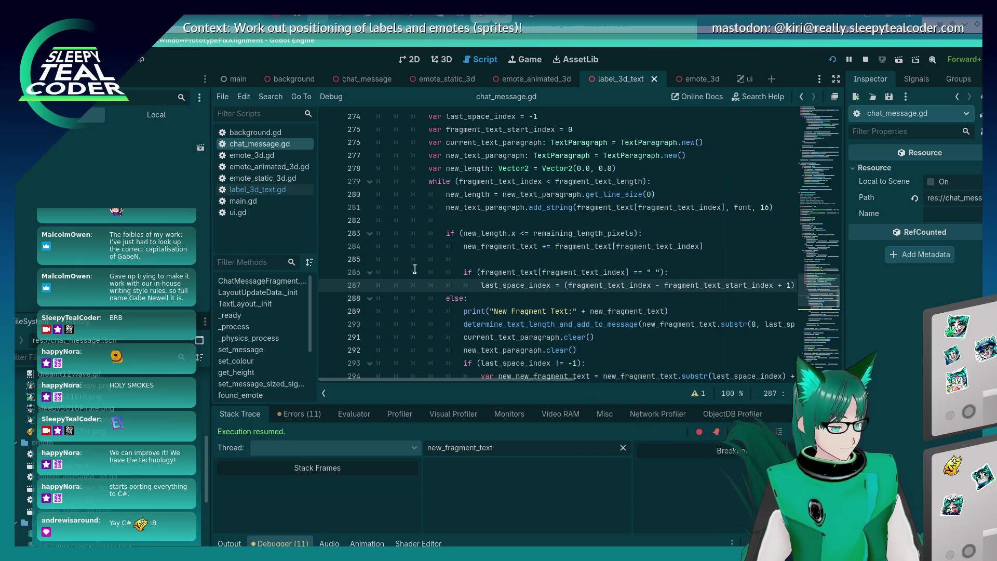
pyautogui.click(328, 233)
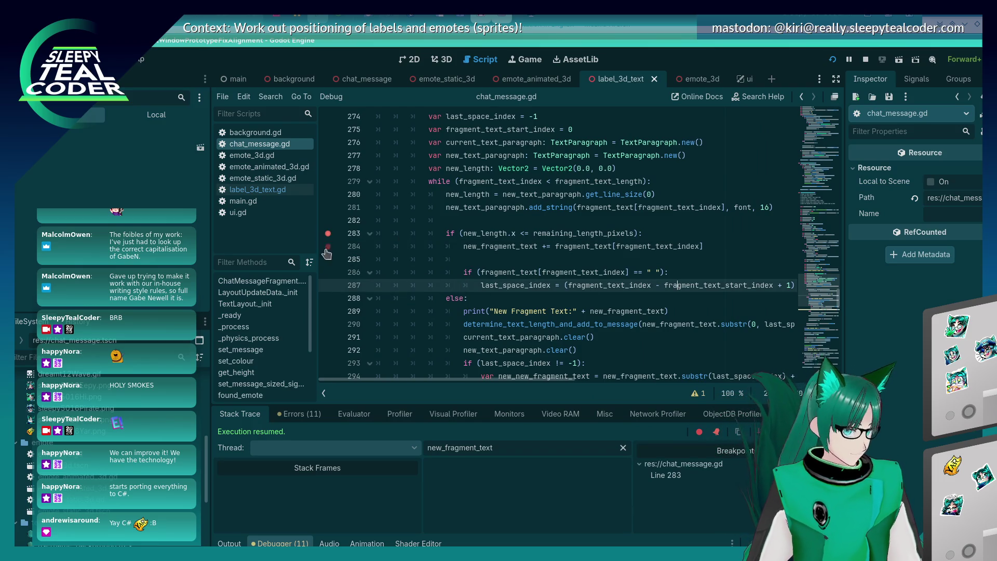
pyautogui.click(327, 311)
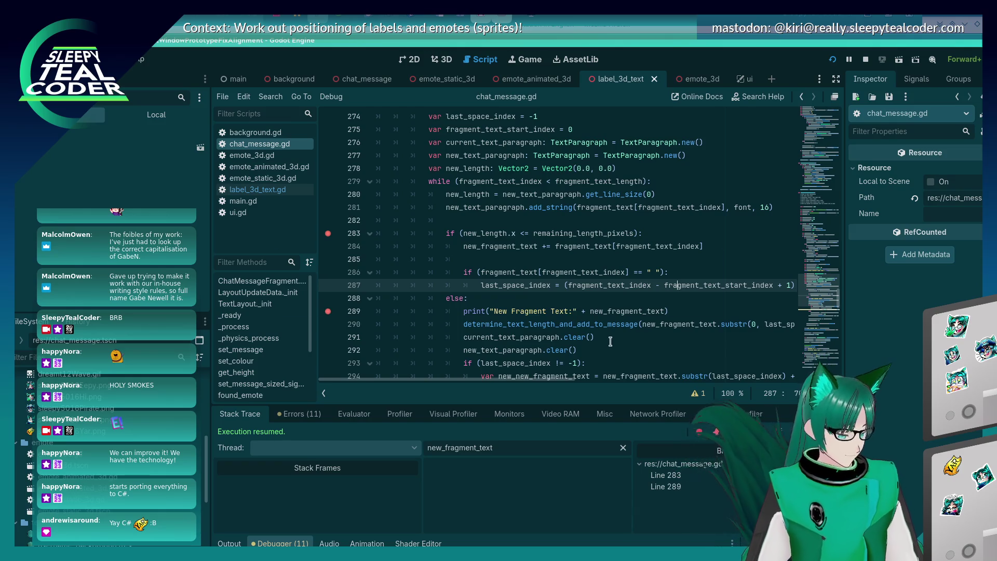
# - Check the Output log, then add a test message in the prototype to hit line 283
pyautogui.hotkey('alt', 'Tab')
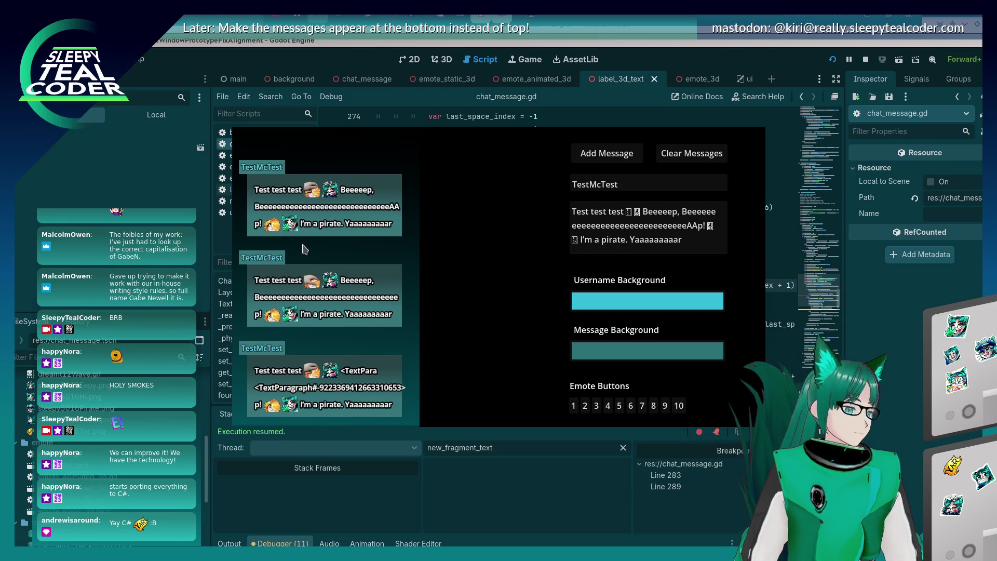
pyautogui.hotkey('alt', 'Tab')
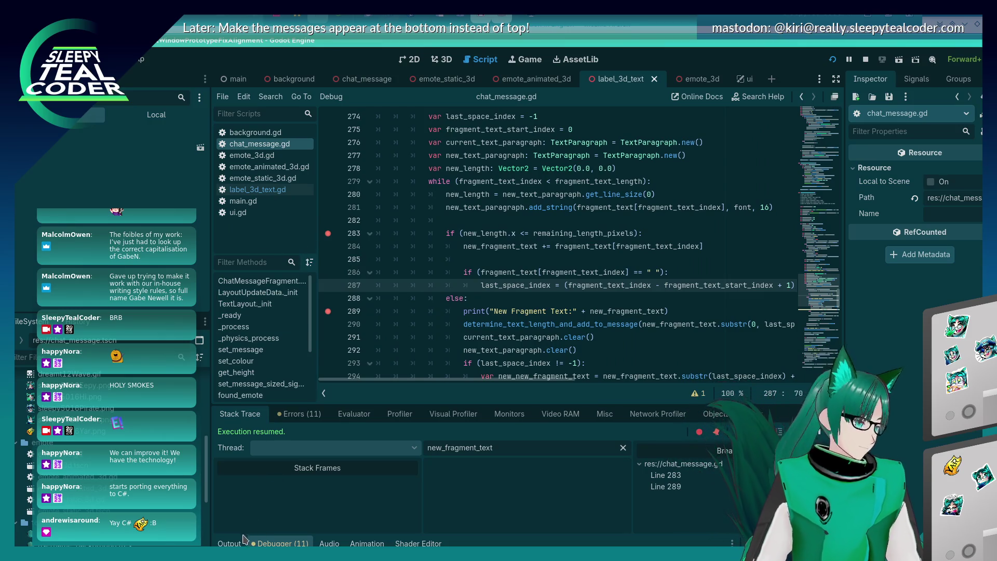
pyautogui.click(229, 543)
pyautogui.click(281, 544)
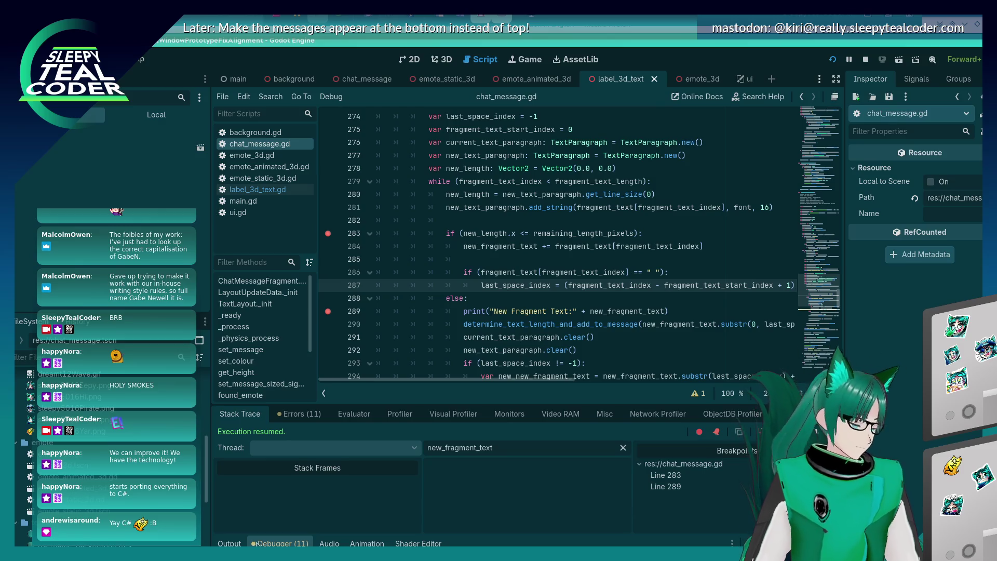
pyautogui.hotkey('alt', 'Tab')
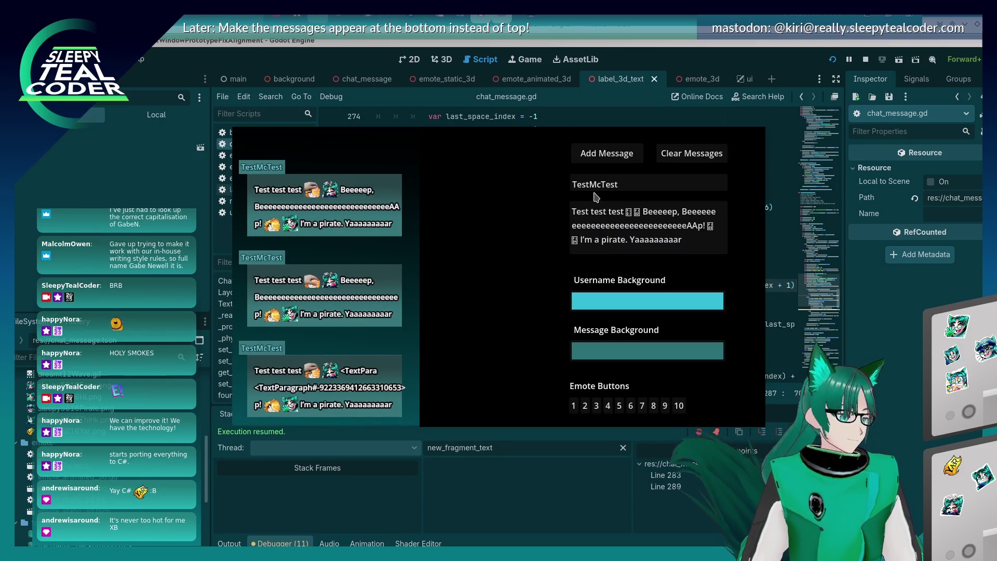
pyautogui.click(601, 165)
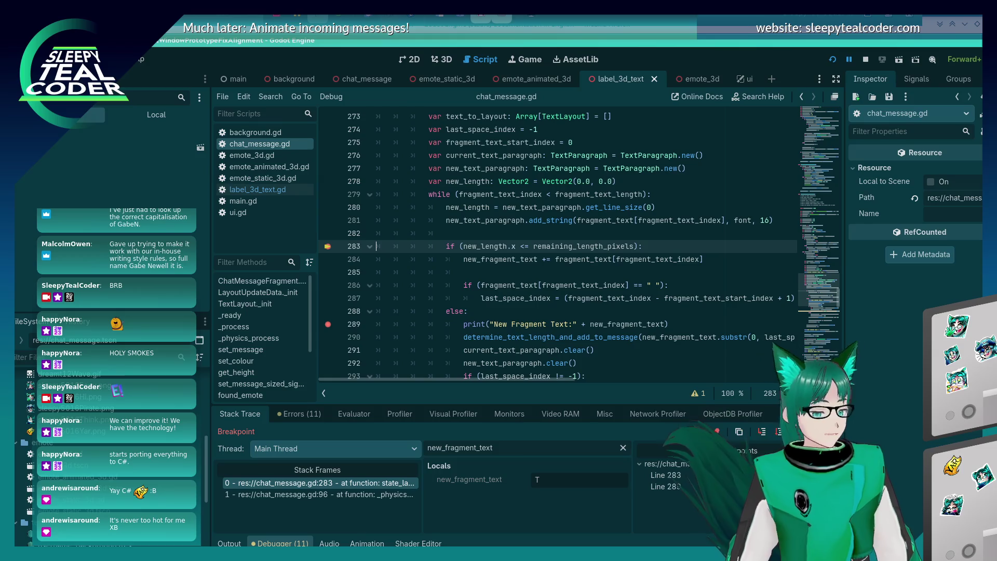
# - Continue repeatedly through the line 283 breakpoint and widen the Locals panel
pyautogui.press('F12')
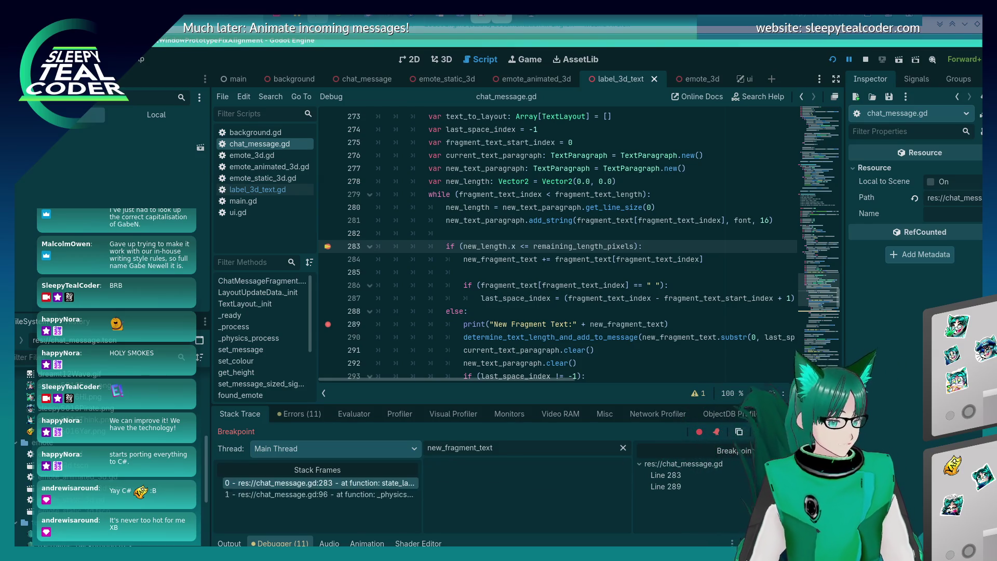
pyautogui.press('F12')
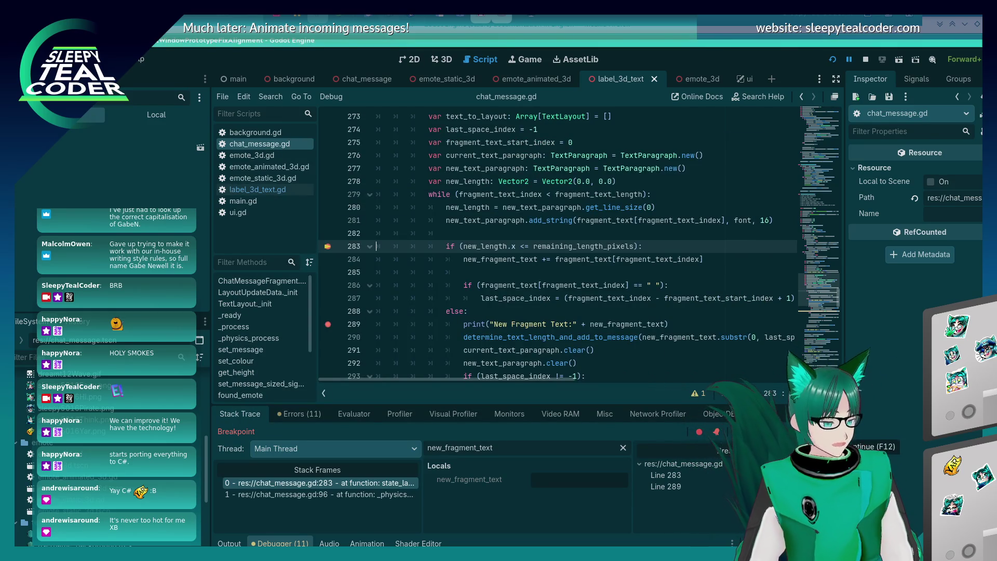
pyautogui.press('F12')
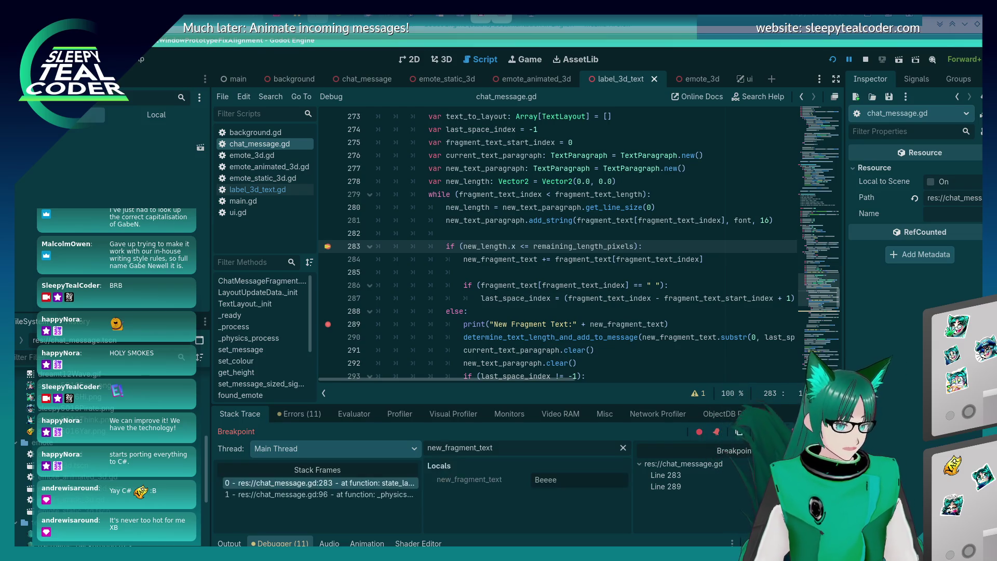
pyautogui.press('F12')
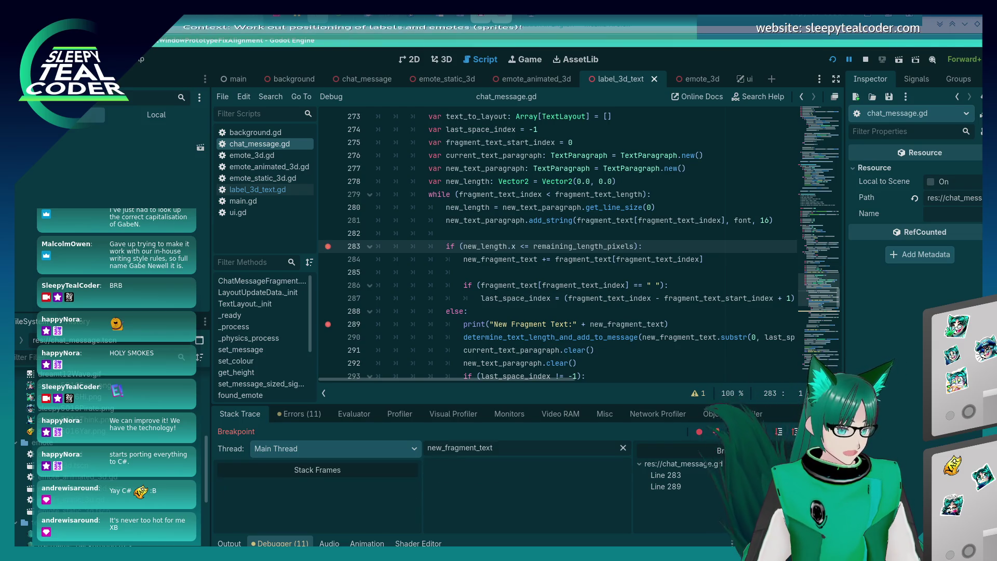
pyautogui.press('F12')
pyautogui.press('F12')
pyautogui.press('F12')
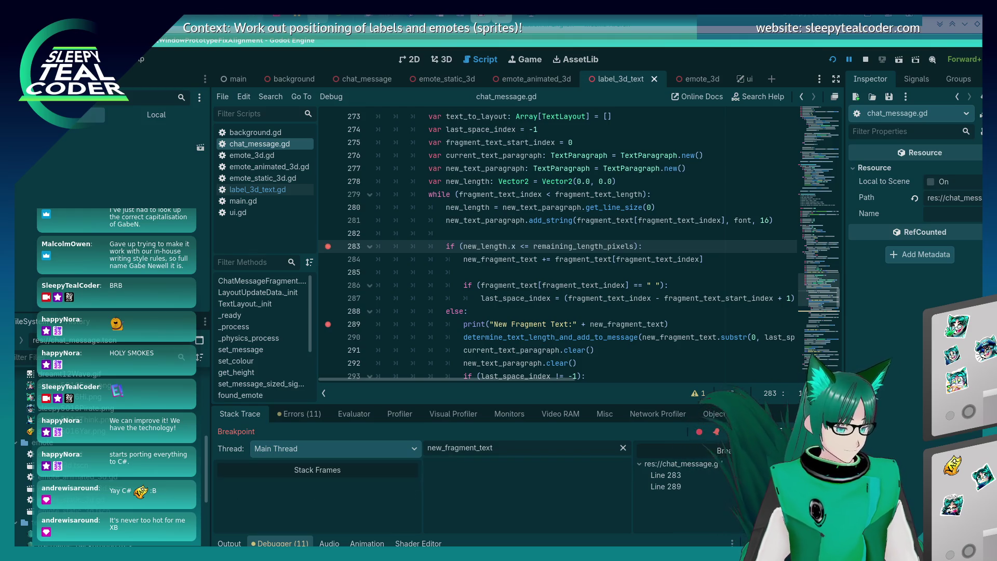
pyautogui.press('F12')
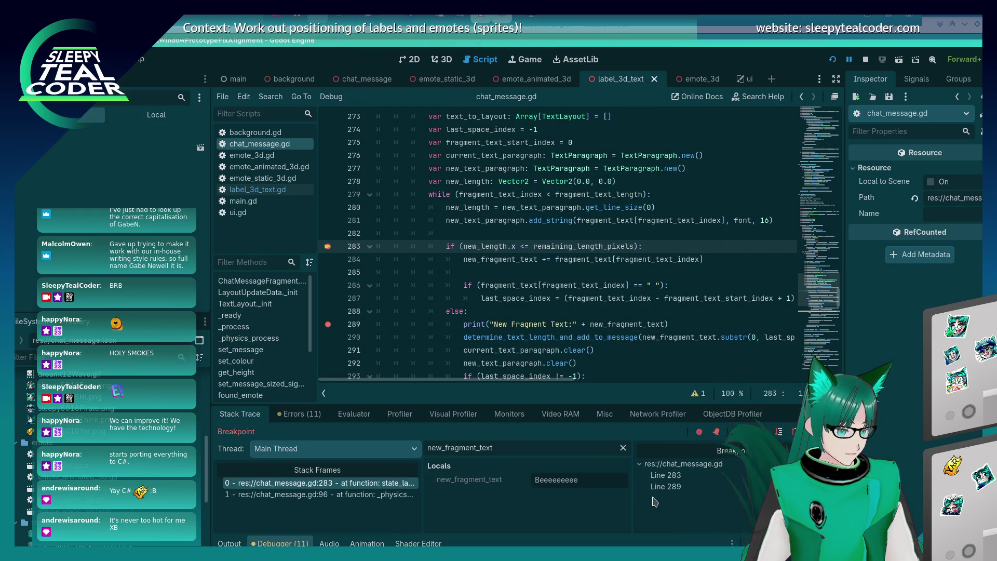
pyautogui.moveTo(632, 494); pyautogui.dragTo(714, 490)
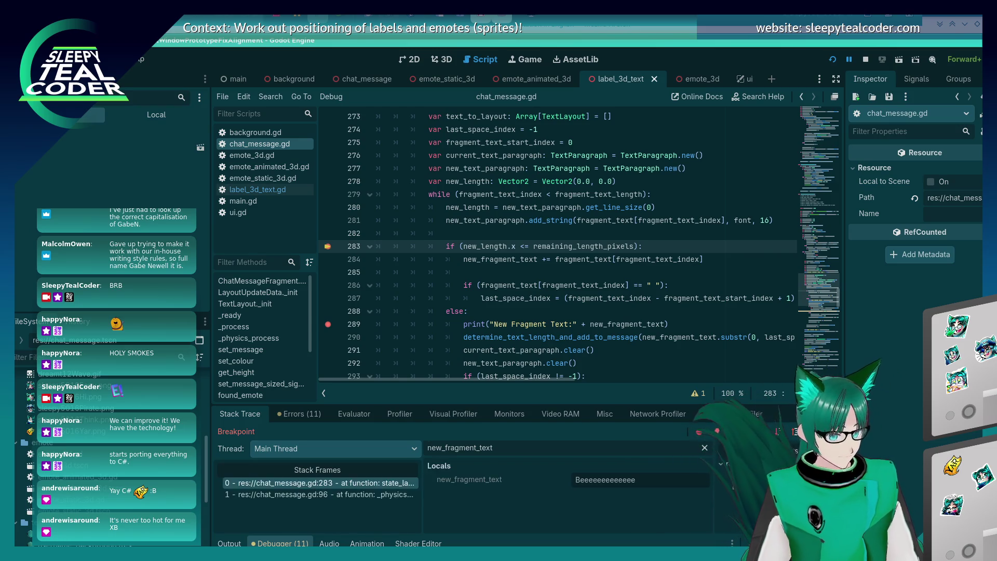
# - Keep continuing until new_fragment_text ends in A and new_length.x reaches 298
pyautogui.press('F12')
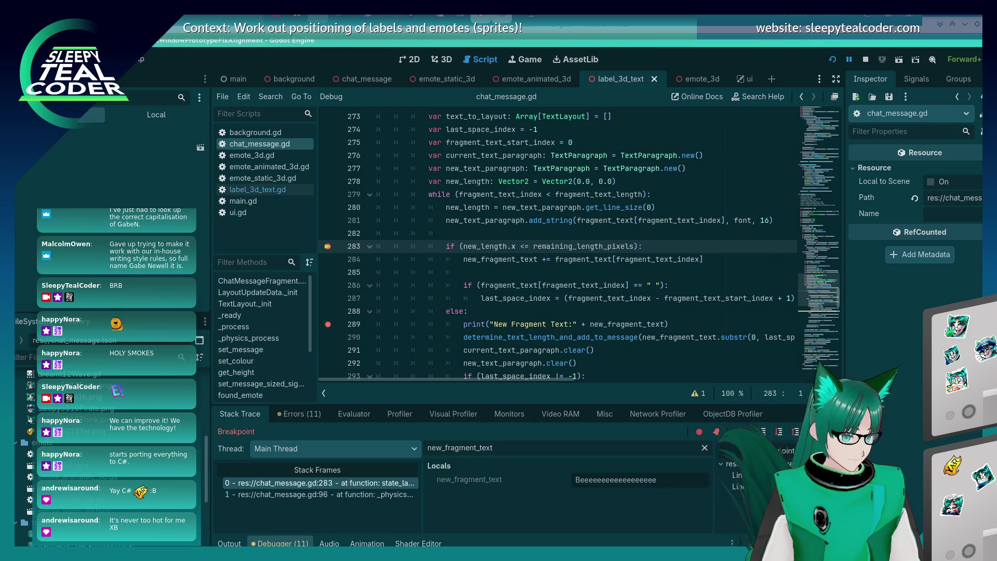
pyautogui.press('F12')
pyautogui.press('F12')
pyautogui.press('F12')
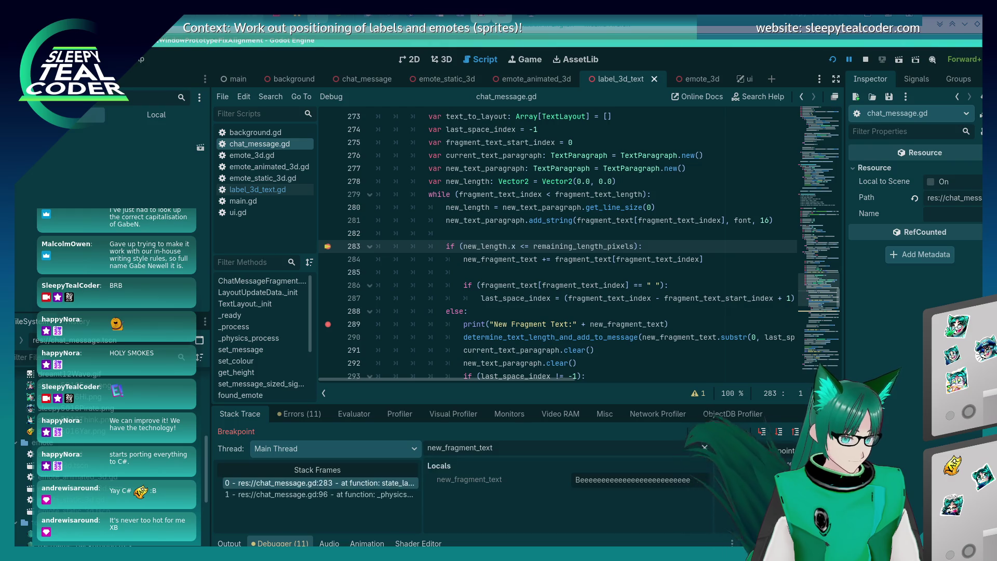
pyautogui.press('F12')
pyautogui.press('F12')
pyautogui.press('F12')
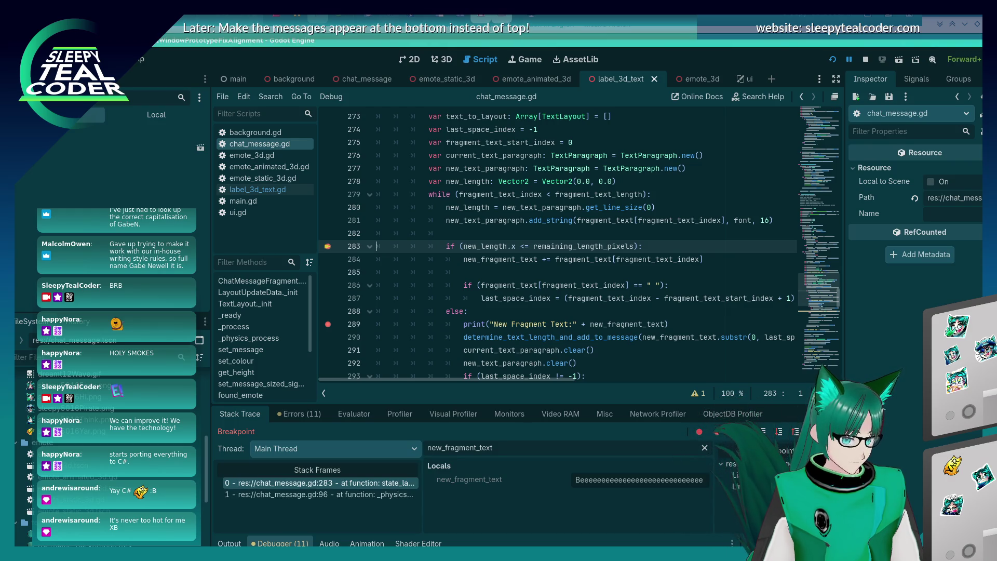
pyautogui.moveTo(685, 480); pyautogui.dragTo(737, 480)
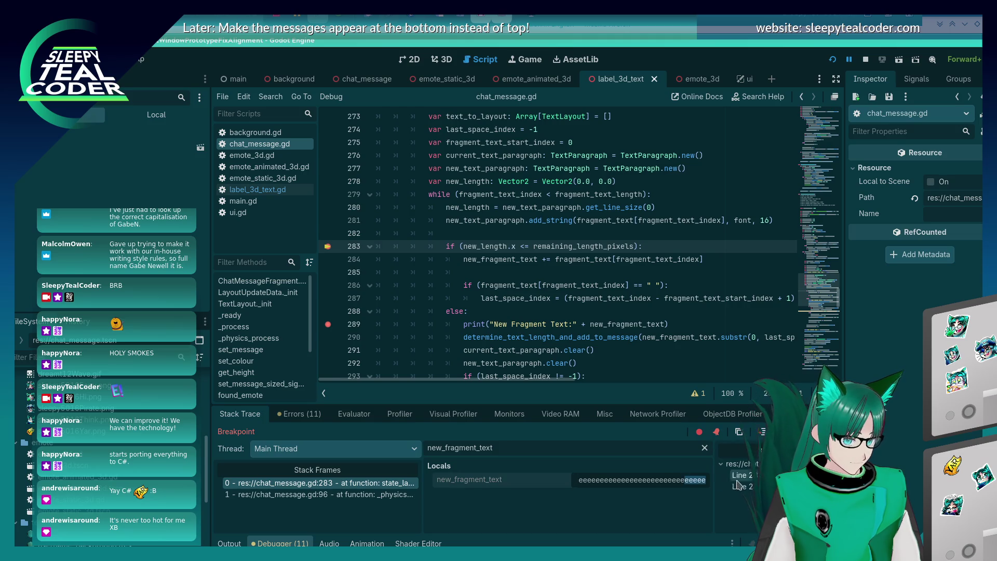
pyautogui.moveTo(424, 498); pyautogui.dragTo(395, 496)
pyautogui.press('F12')
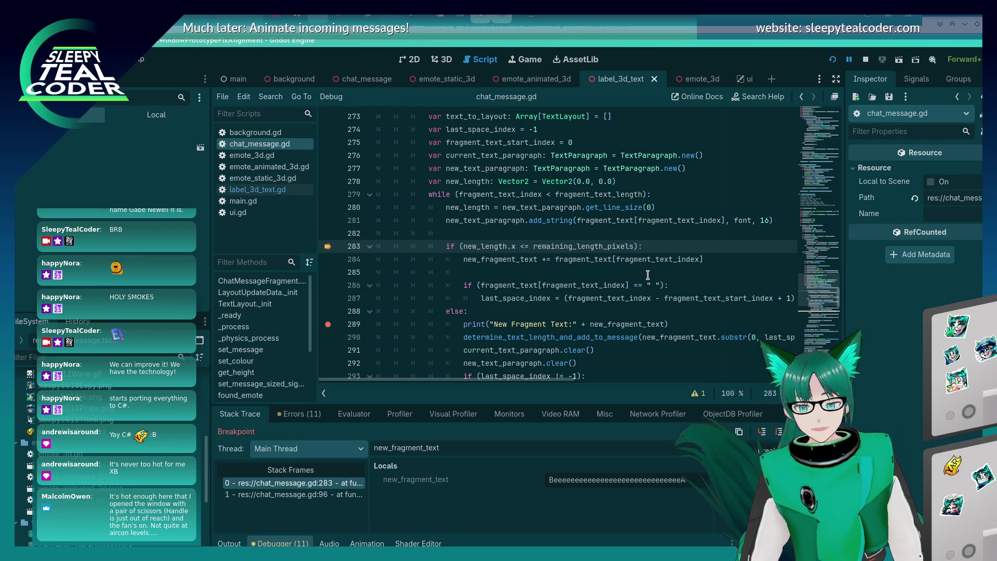
pyautogui.moveTo(621, 257)
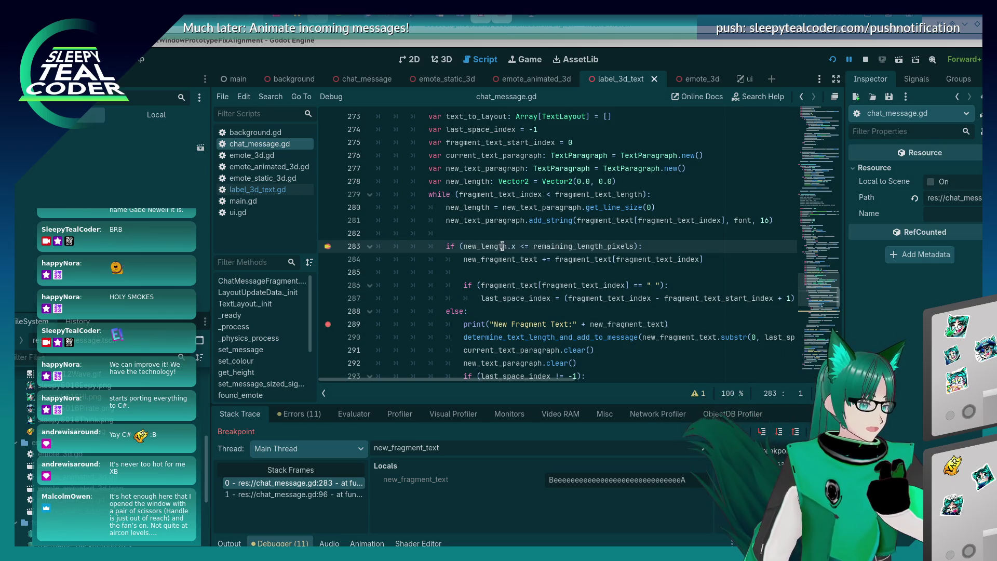
pyautogui.moveTo(501, 246)
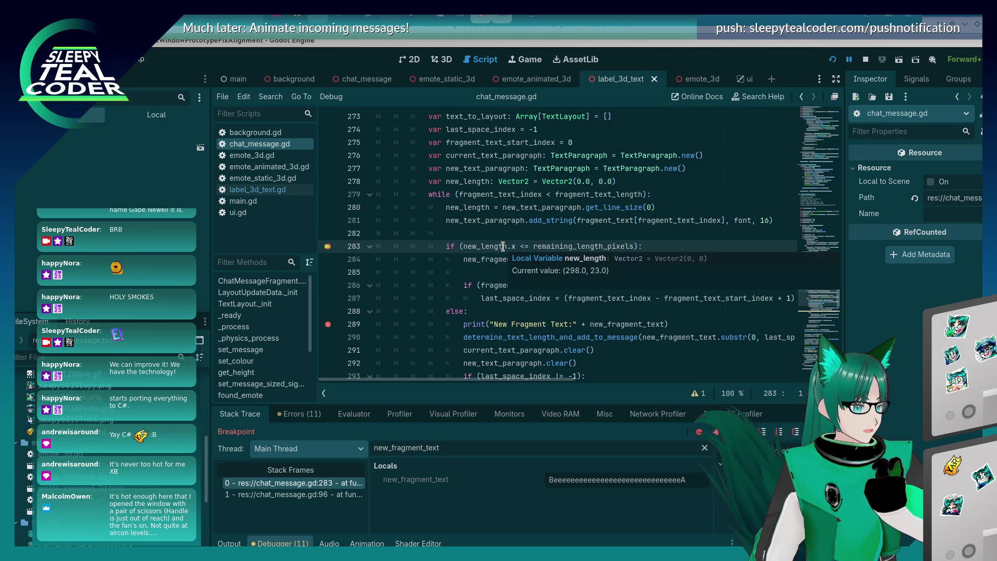
# - Change '<=' to '<' on line 283, step once, clear breakpoints on 283 and 289, and resume
pyautogui.click(532, 247)
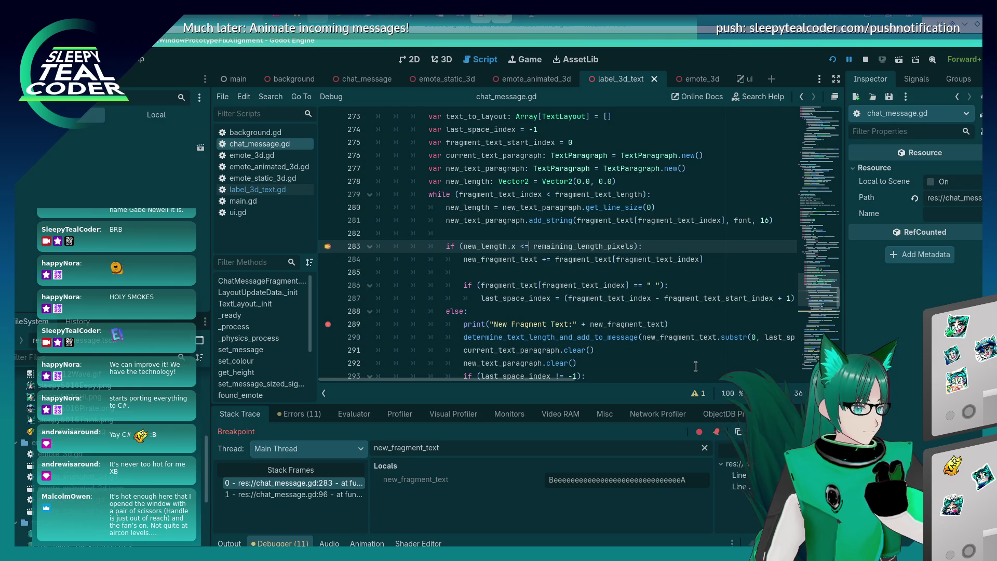
pyautogui.press('BackSpace')
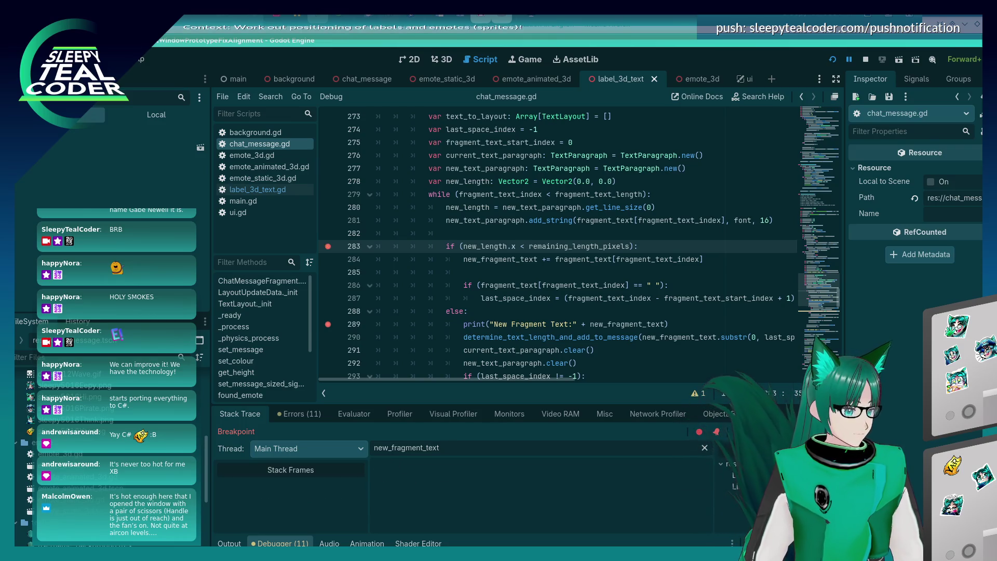
pyautogui.press('F10')
pyautogui.press('F10')
pyautogui.press('F10')
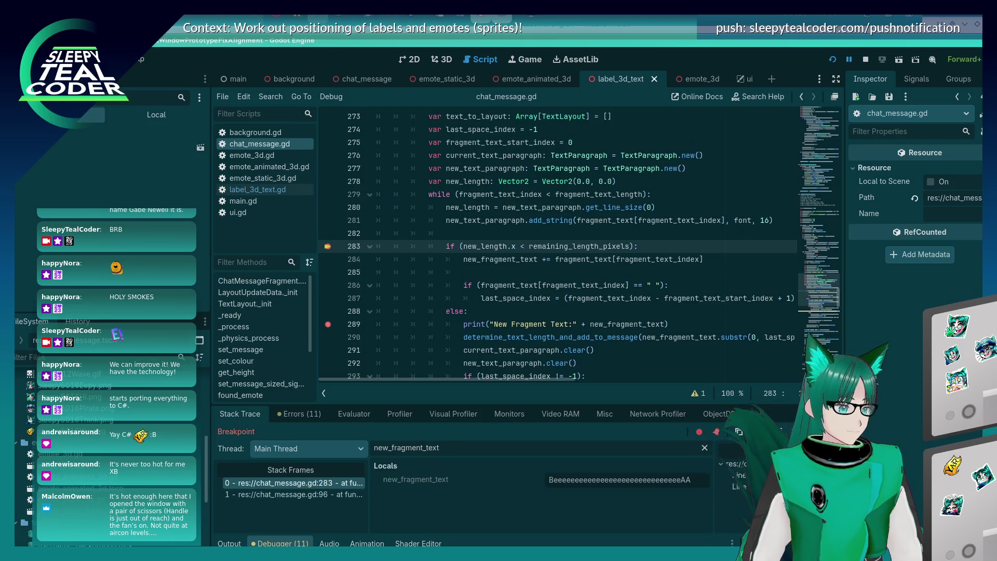
pyautogui.click(327, 247)
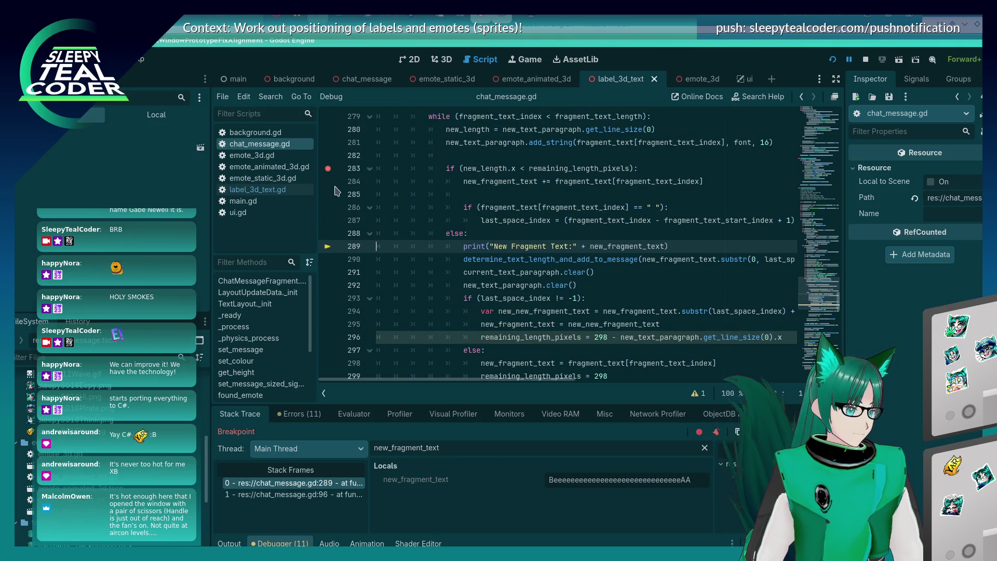
pyautogui.click(328, 169)
pyautogui.press('F12')
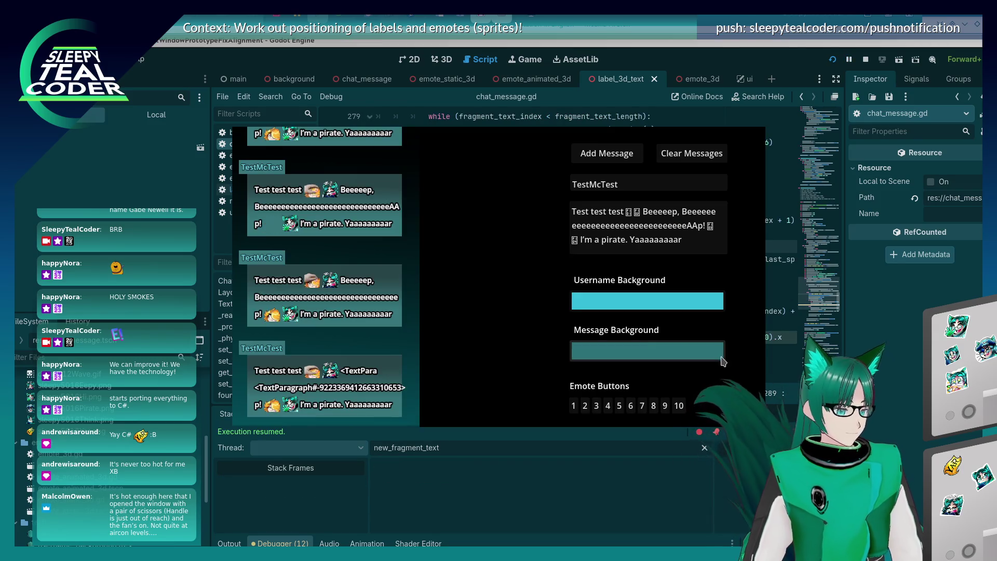
# - Add a test message, then insert six i's between the A's and add it again
pyautogui.click(606, 153)
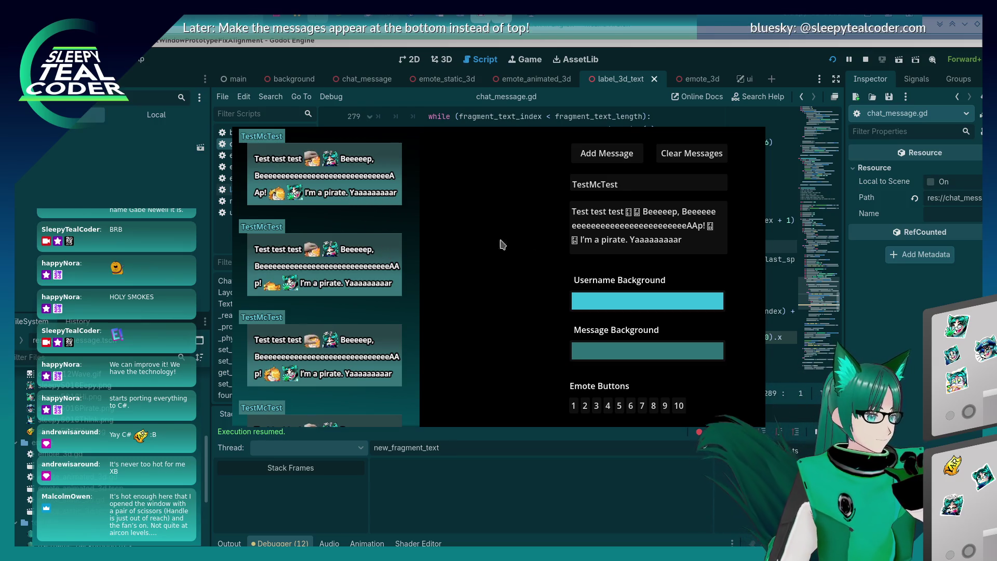
pyautogui.click(700, 227)
pyautogui.write('iii')
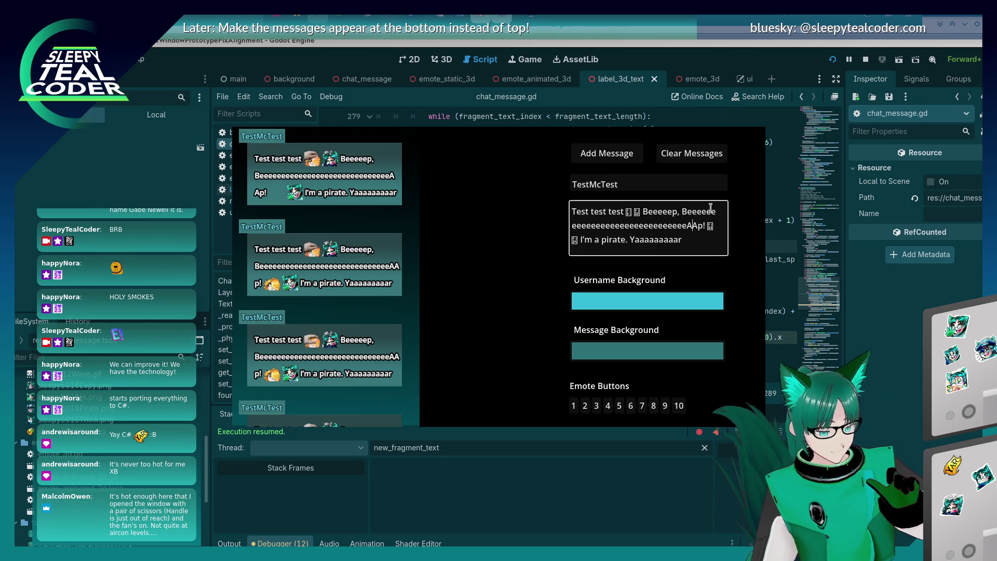
pyautogui.write('iii')
pyautogui.click(597, 152)
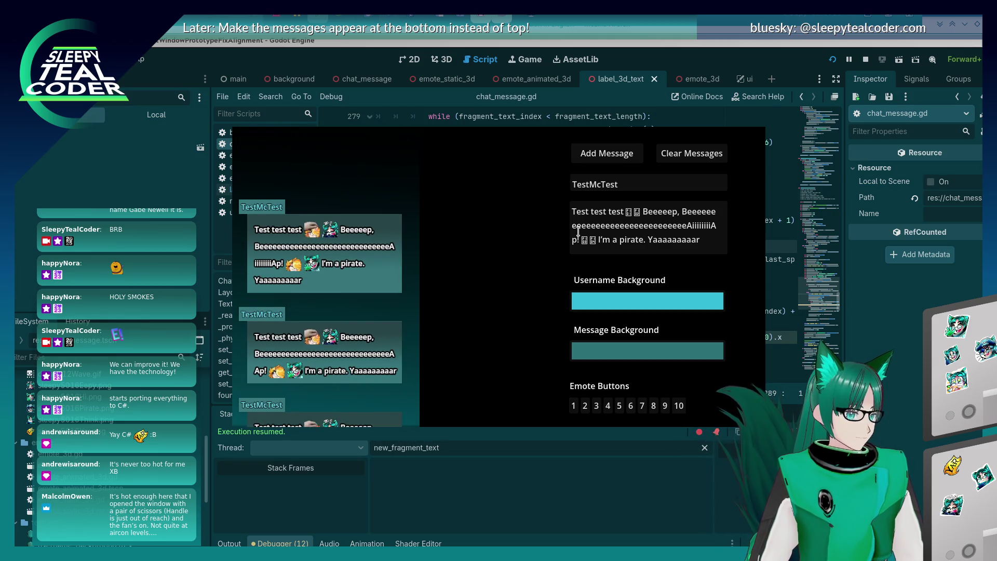
# - Add progressively longer messages with 30 and then 20 more i's to test wrapping
pyautogui.click(706, 227)
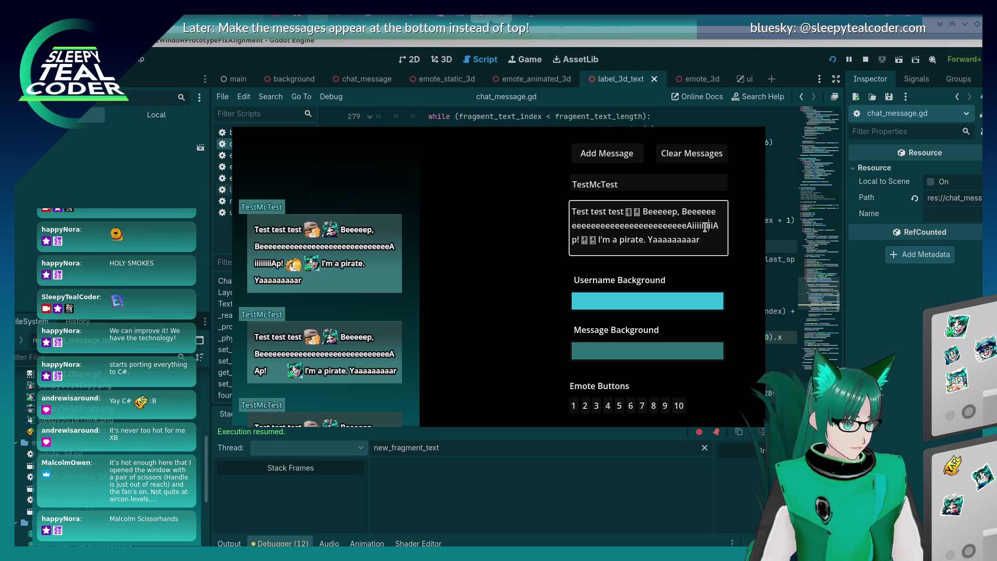
pyautogui.write('iiiiiiiiiiiiiiiiiiiiiiiiiiiiiii')
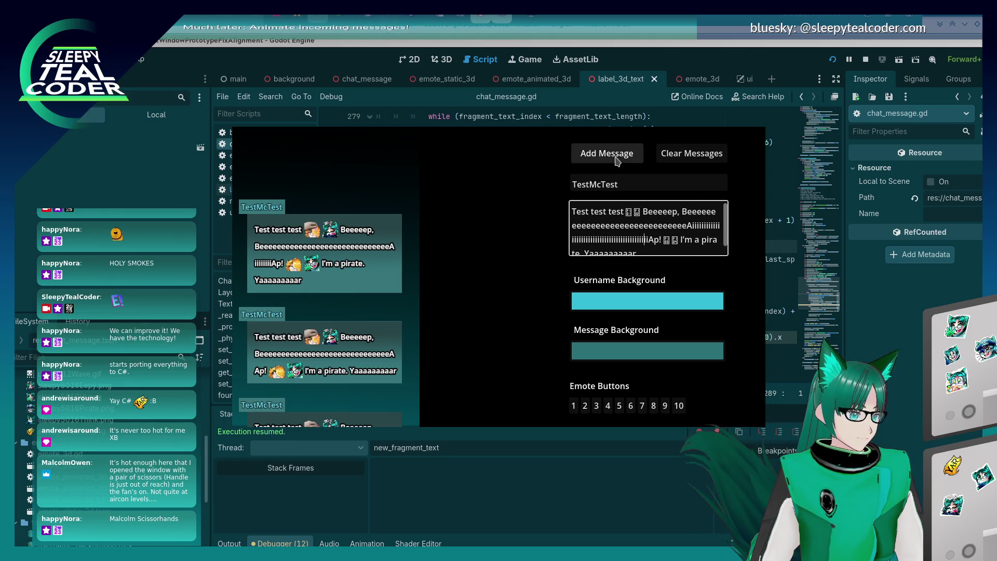
pyautogui.click(616, 158)
pyautogui.write('iiiiiiiiiiiiiiiiiiii')
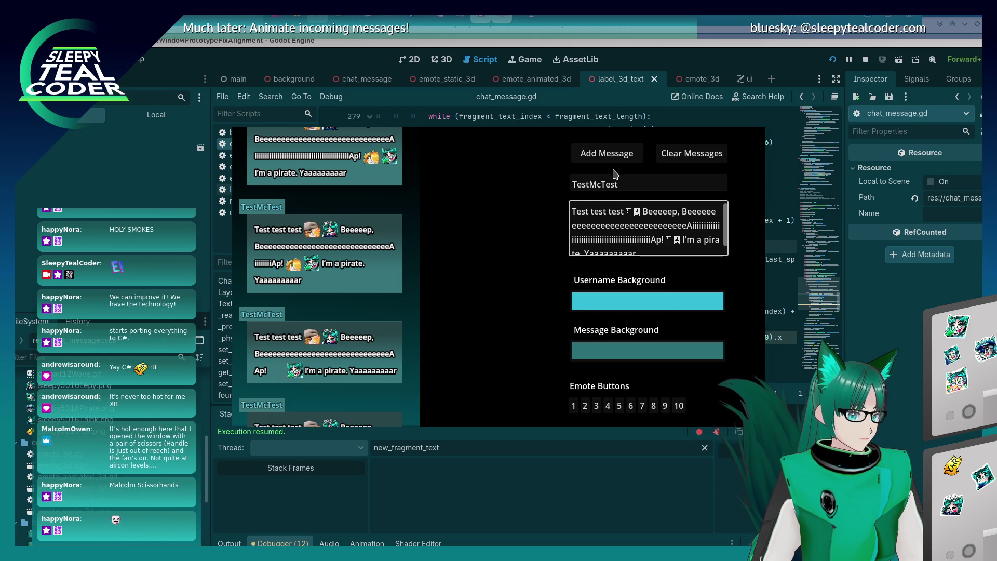
pyautogui.click(611, 158)
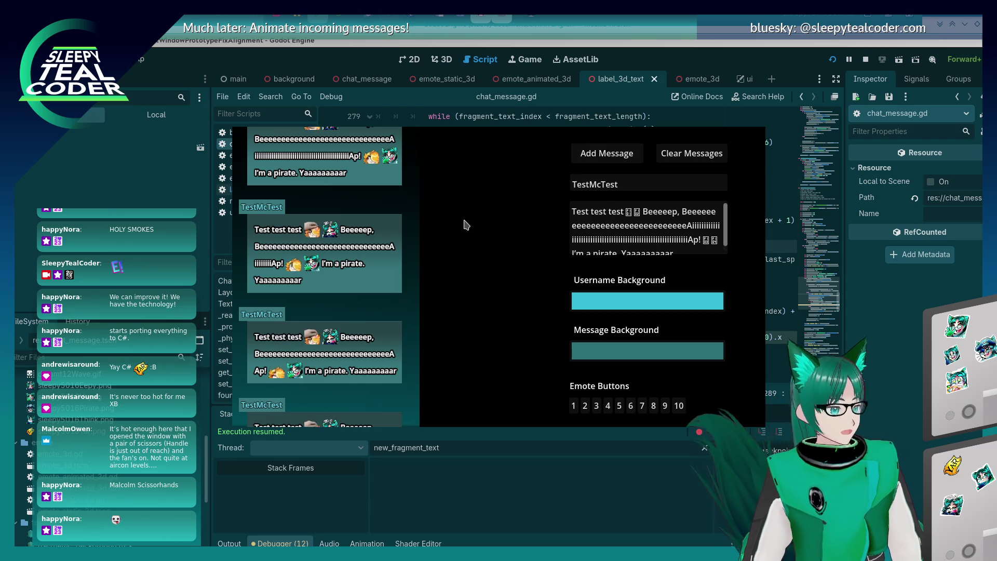
pyautogui.click(646, 238)
pyautogui.write('iiii')
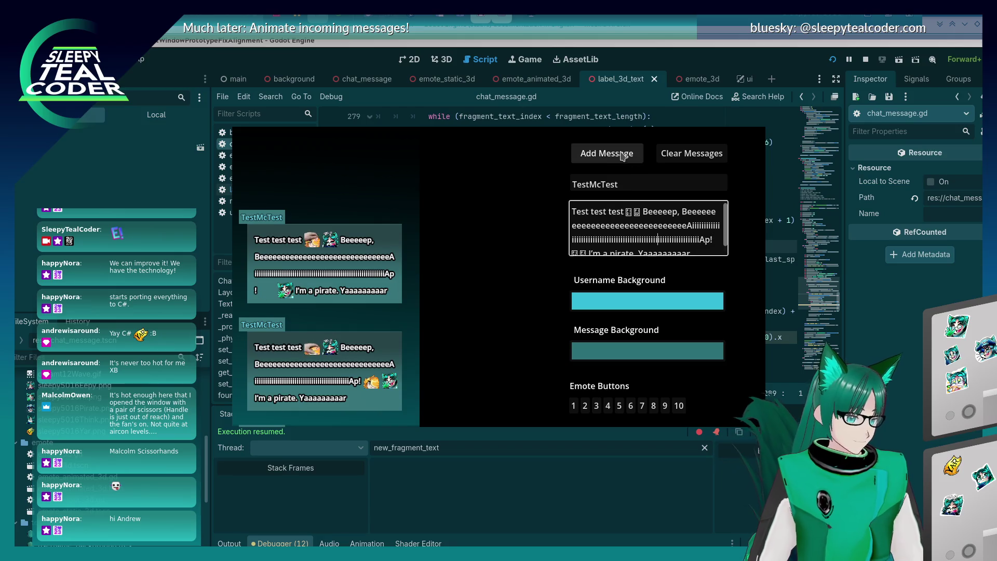